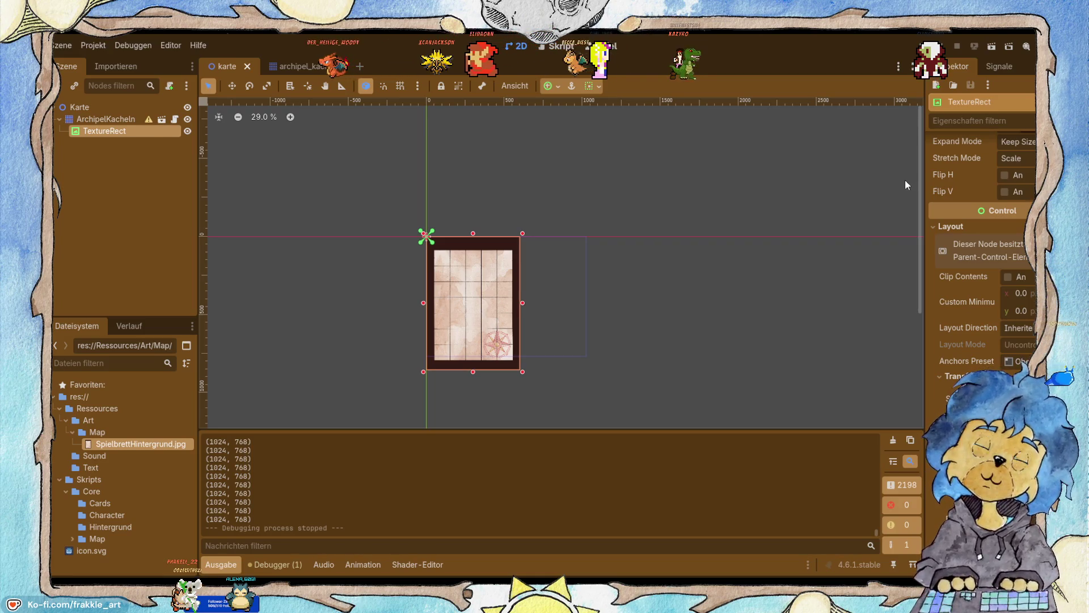
Open archipel_kacheln.gd and begin line 12 with $TextureRect.size =.
left_click(565, 47)
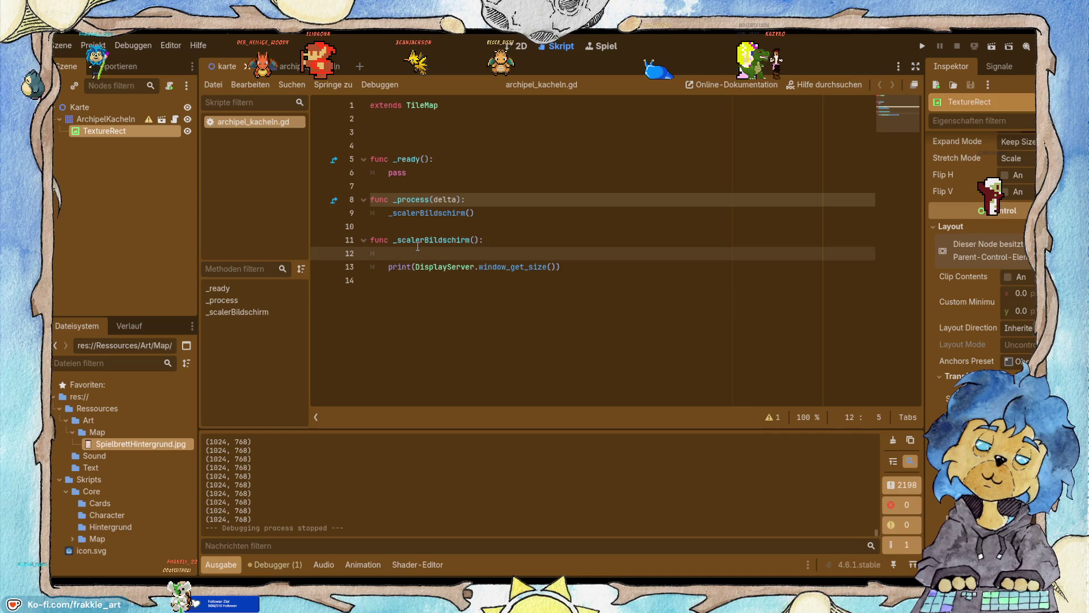
left_click_drag(118, 133, 424, 254)
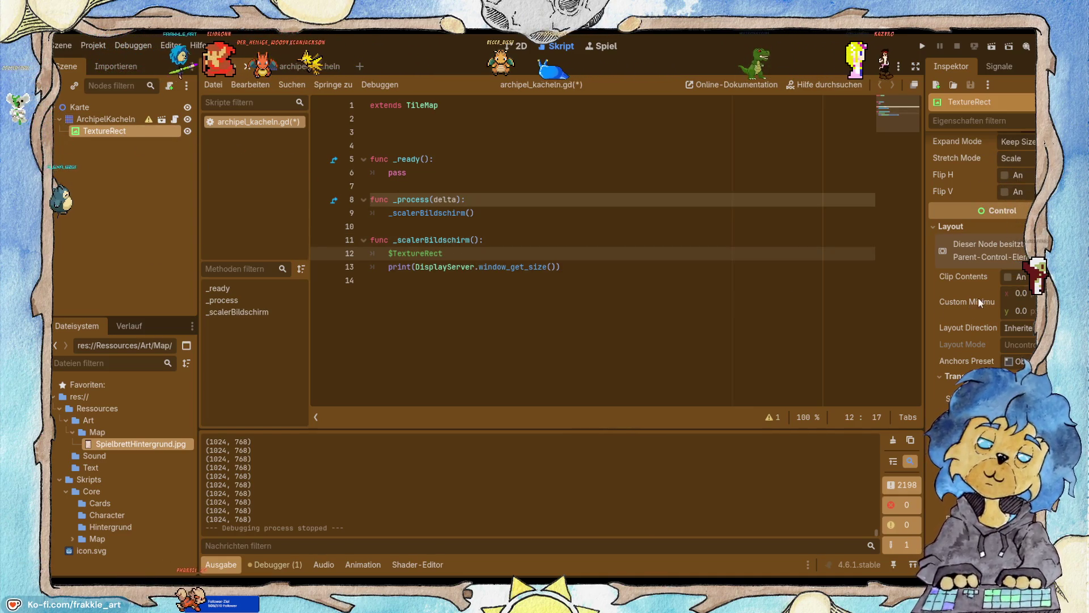
mouse_move(981, 302)
left_mouse_down()
mouse_move(506, 247)
mouse_move(477, 253)
left_mouse_up()
key("ctrl+z")
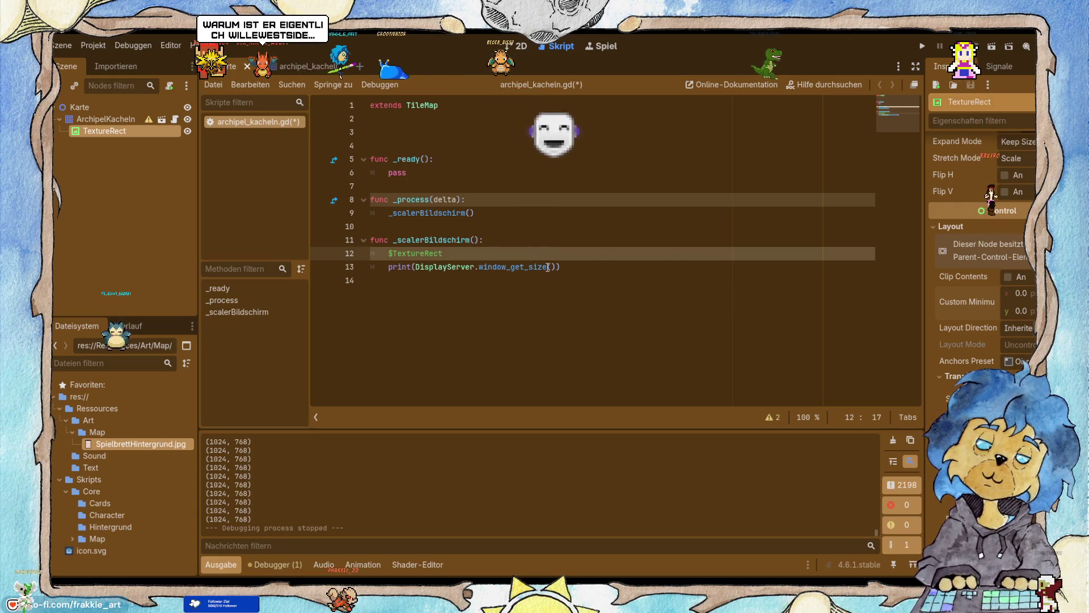
type(".")
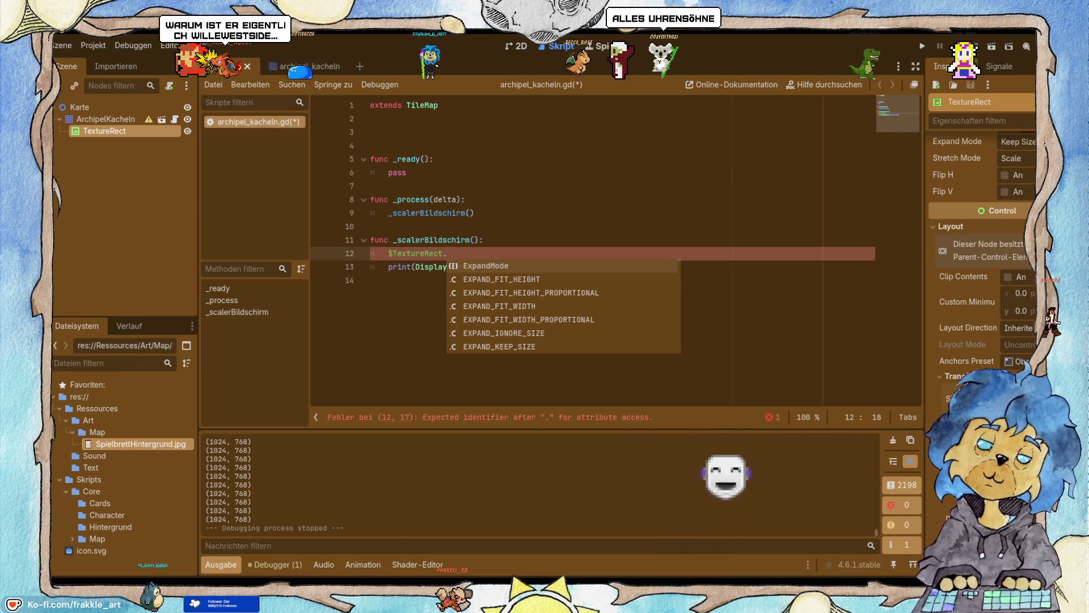
left_click(483, 252)
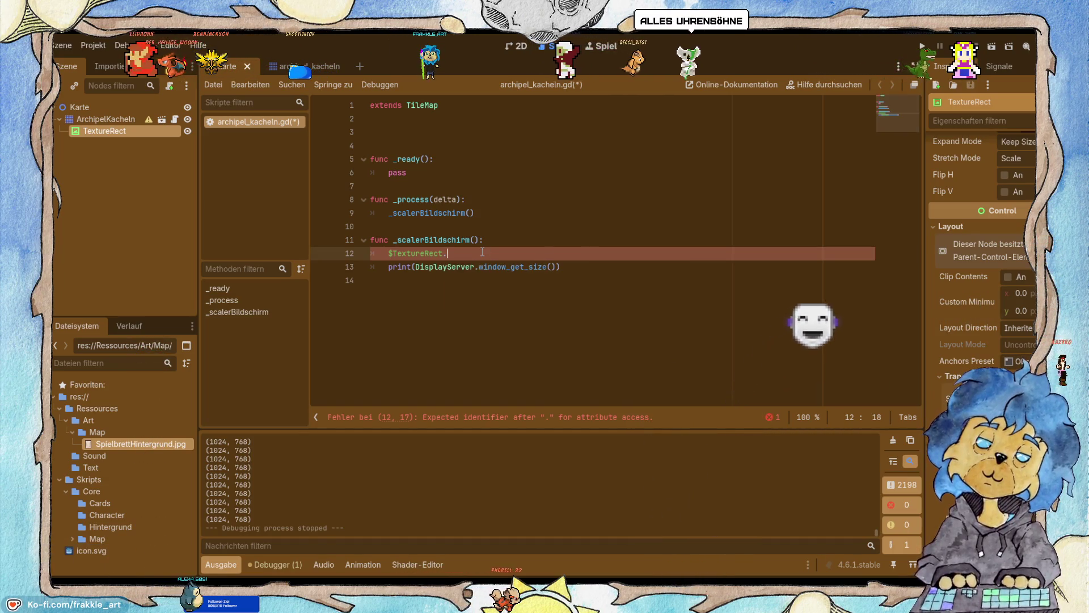
type("768")
key("BackSpace")
key("BackSpace")
key("BackSpace")
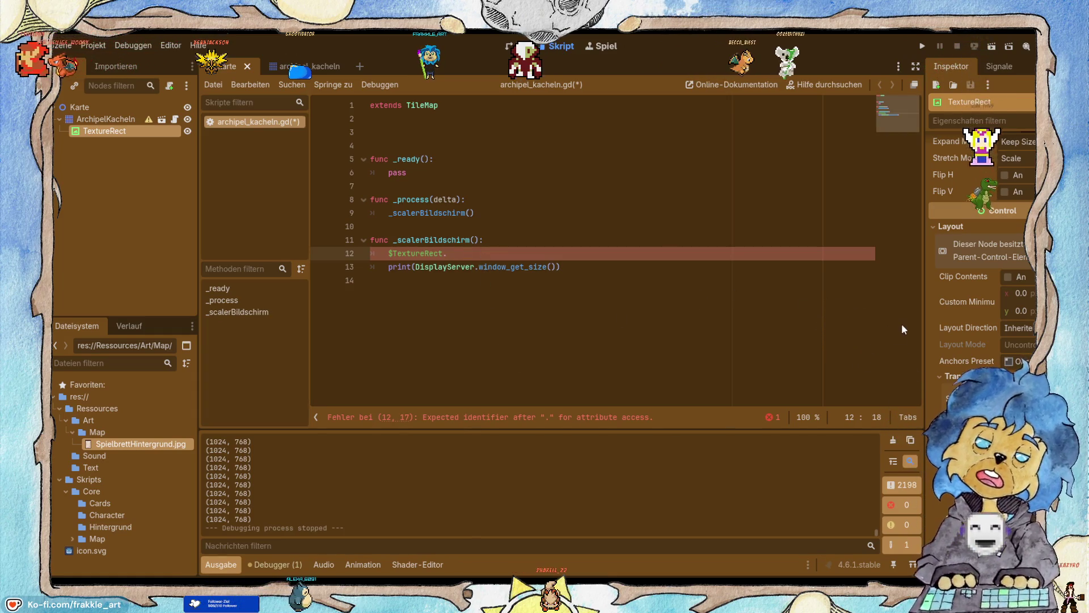
type("\"size\"")
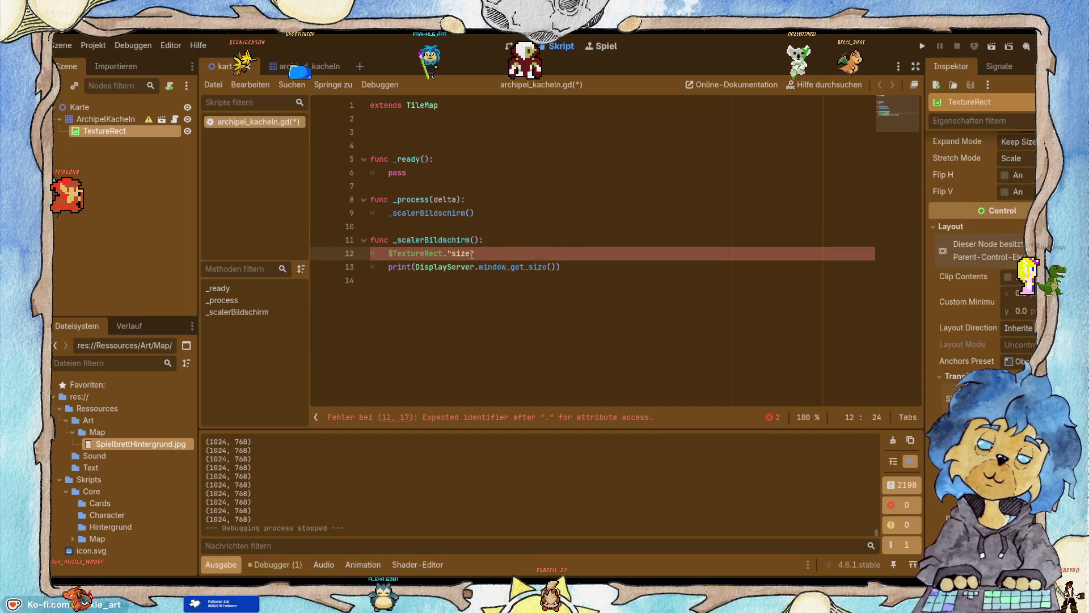
type(" =")
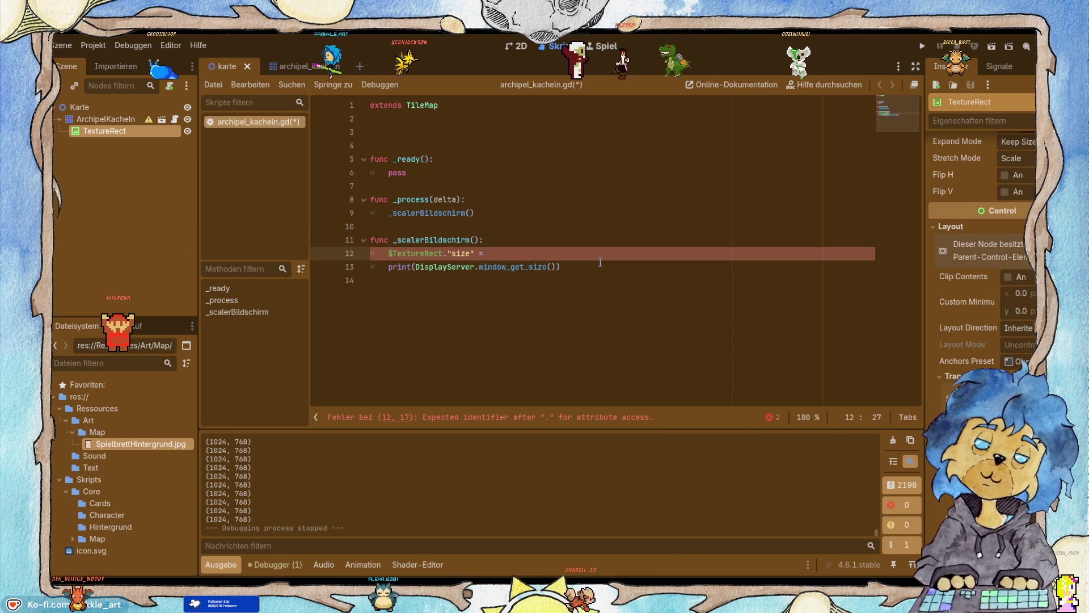
Complete line 12 as $TextureRect.size.x = DisplayServer.window_get_size().x * 2, then save and run.
left_click(426, 266)
left_click_drag(415, 266, 557, 264)
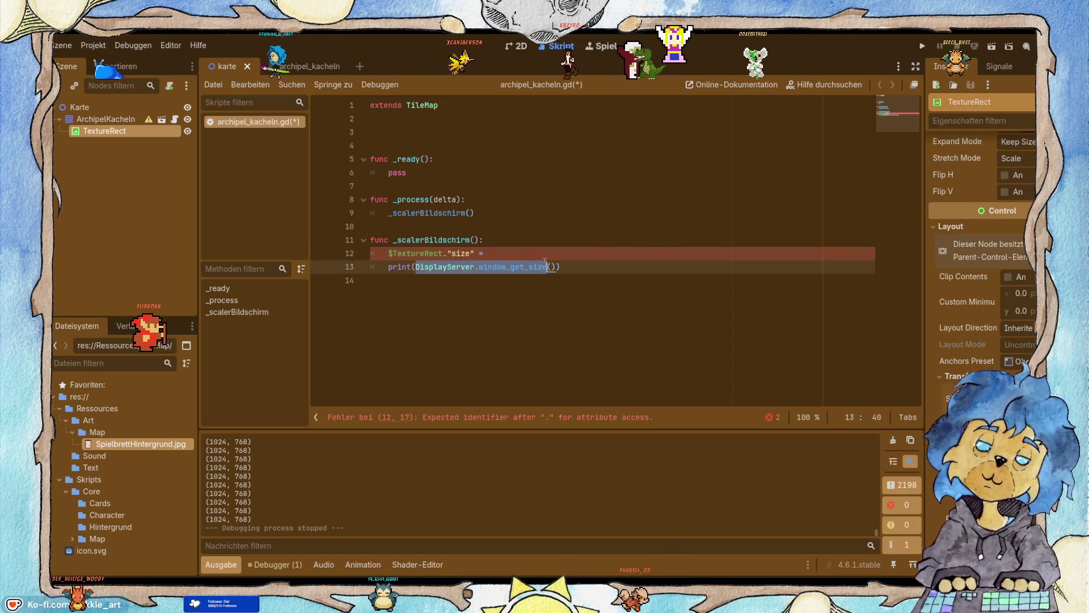
key("ctrl+c")
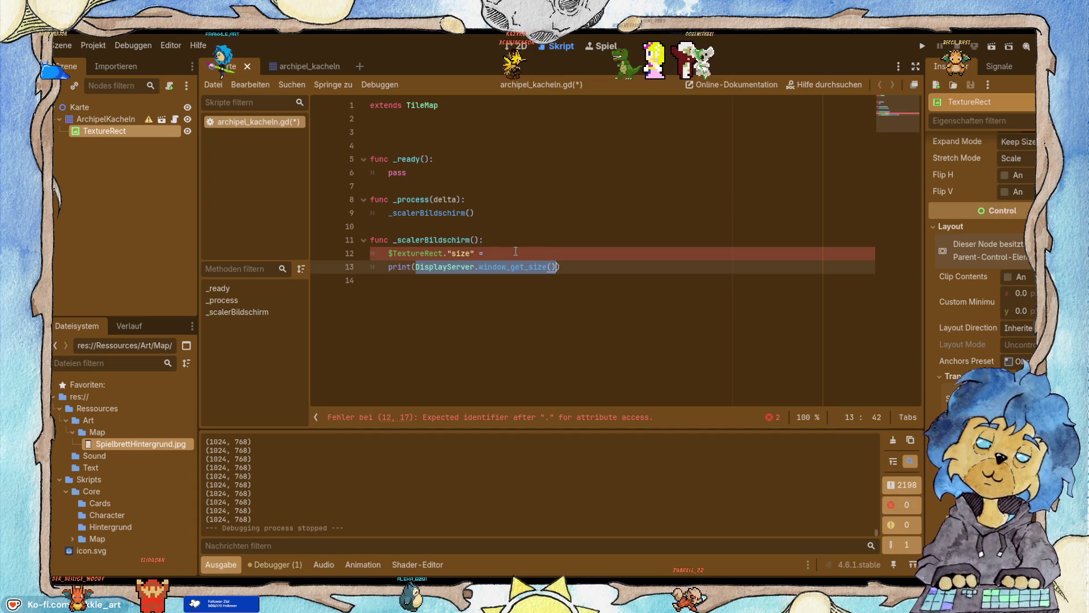
left_click(499, 253)
key("ctrl+v")
left_click(480, 252)
key("Left")
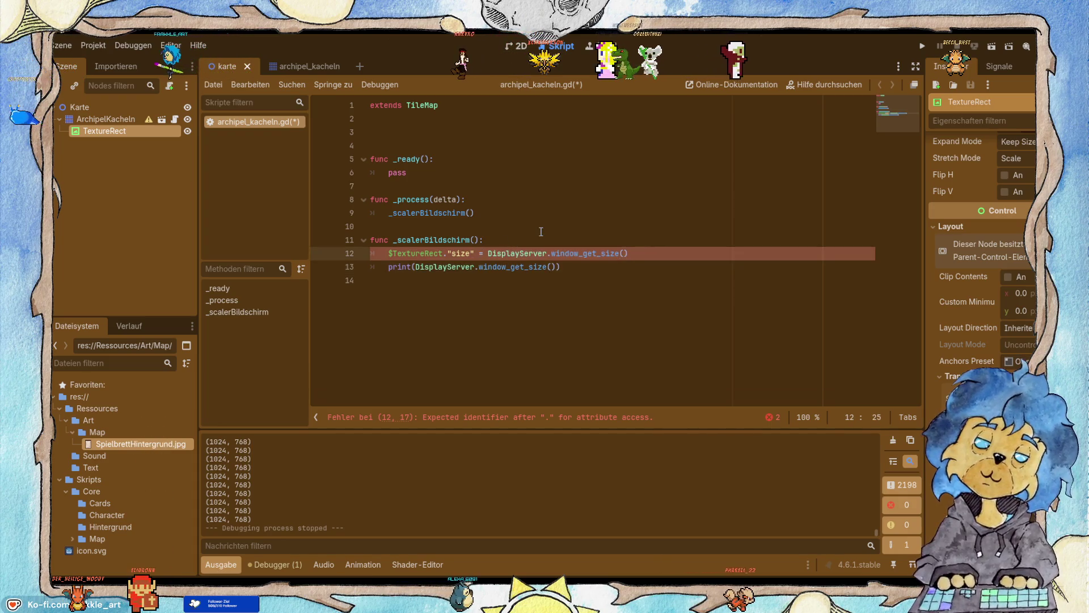
type(",x")
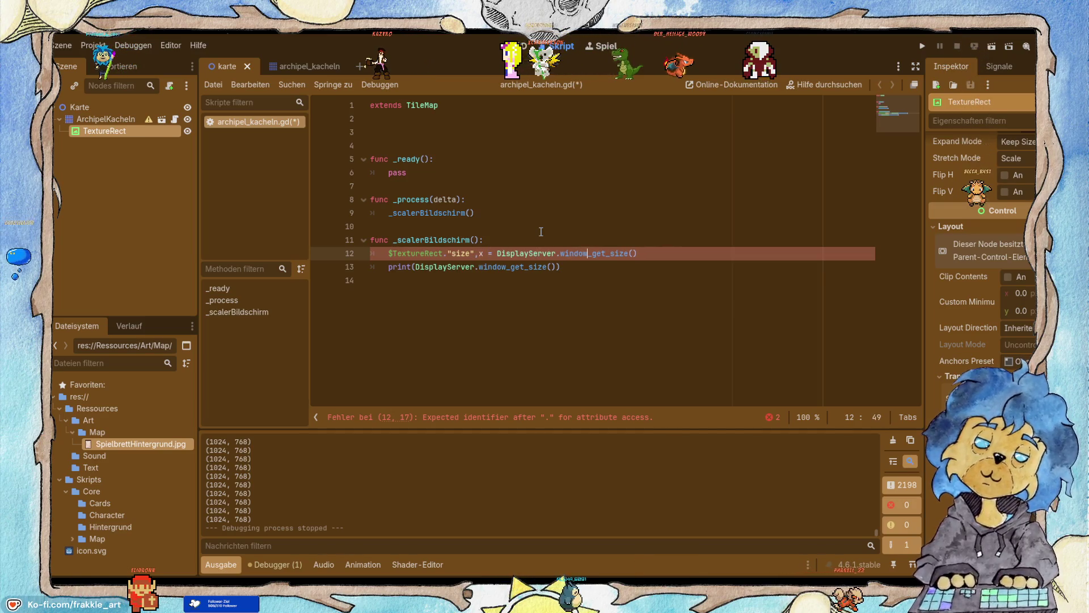
key("Left")
key("Left")
key("Left")
key("Left")
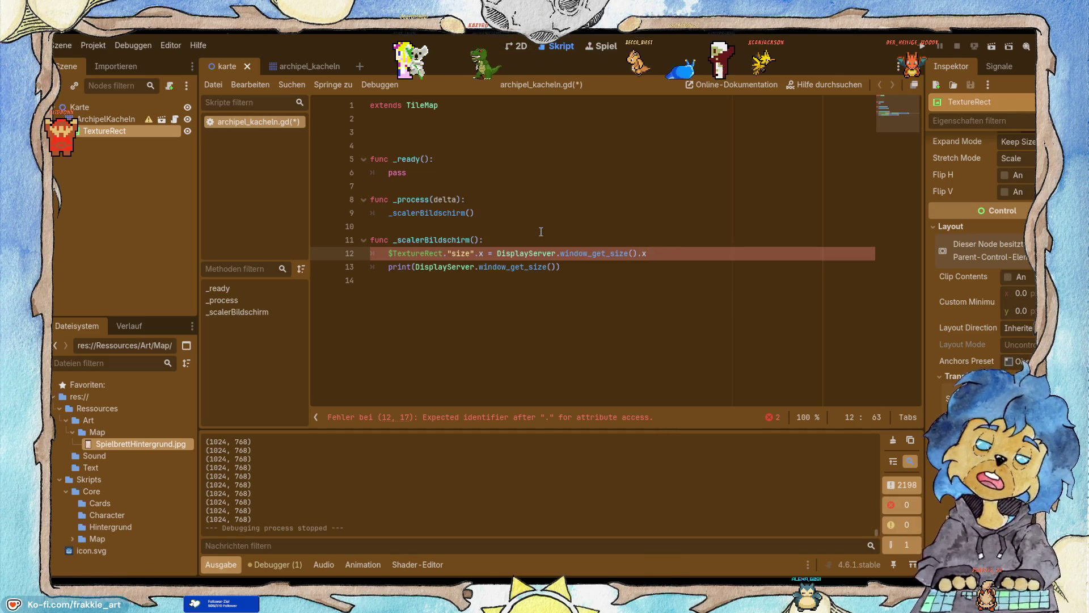
type("* 2")
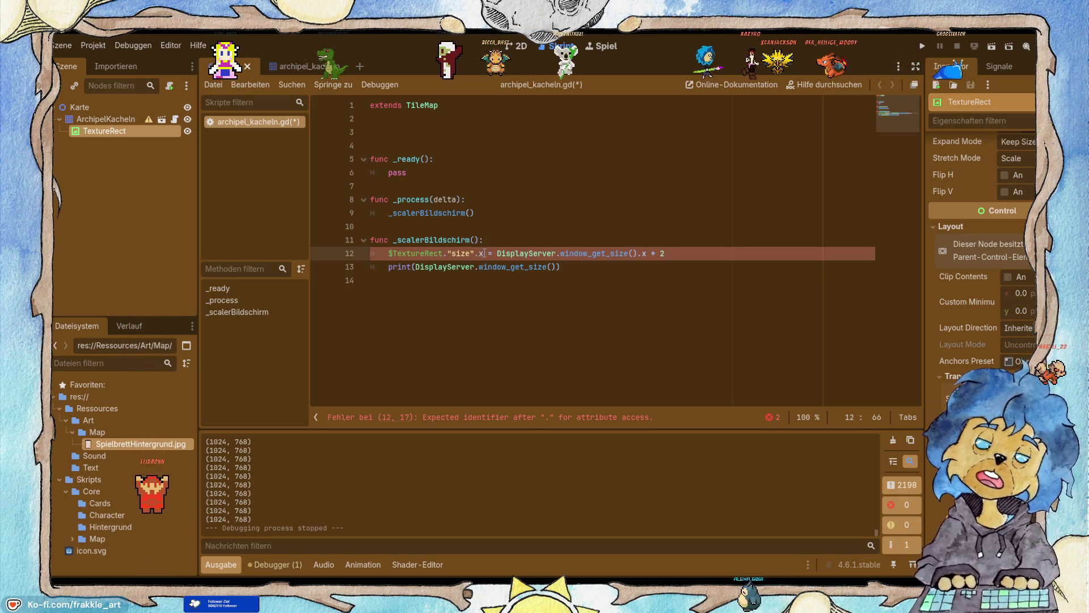
key("BackSpace")
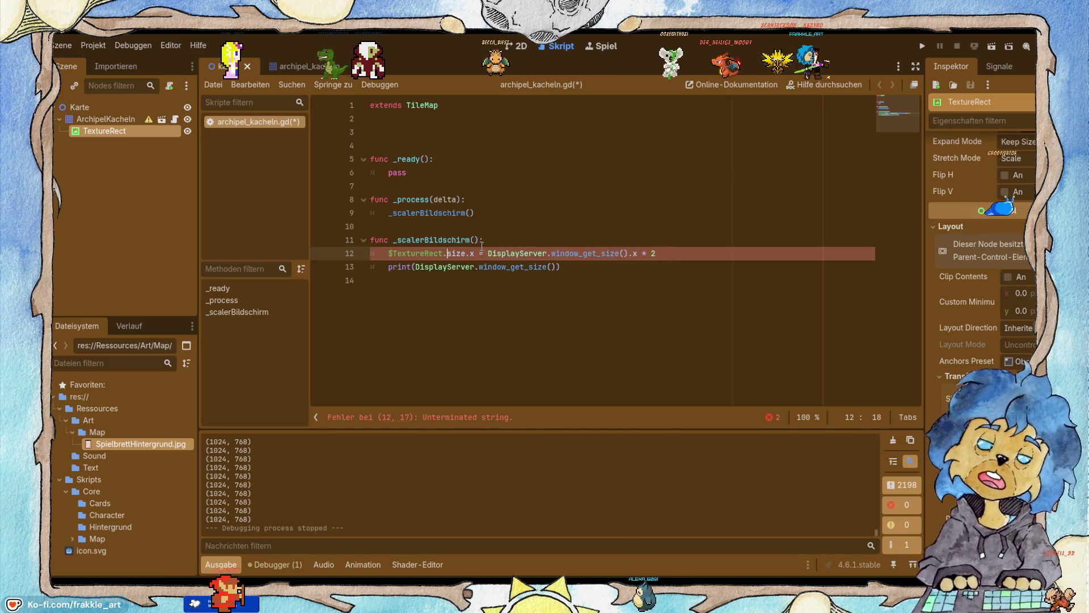
key("BackSpace")
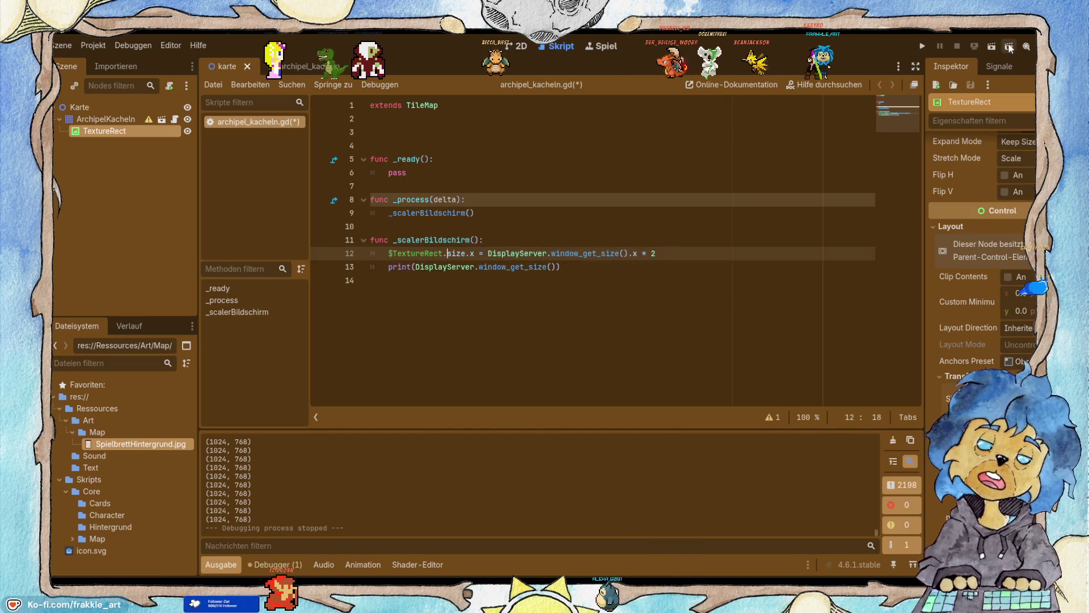
left_click(993, 46)
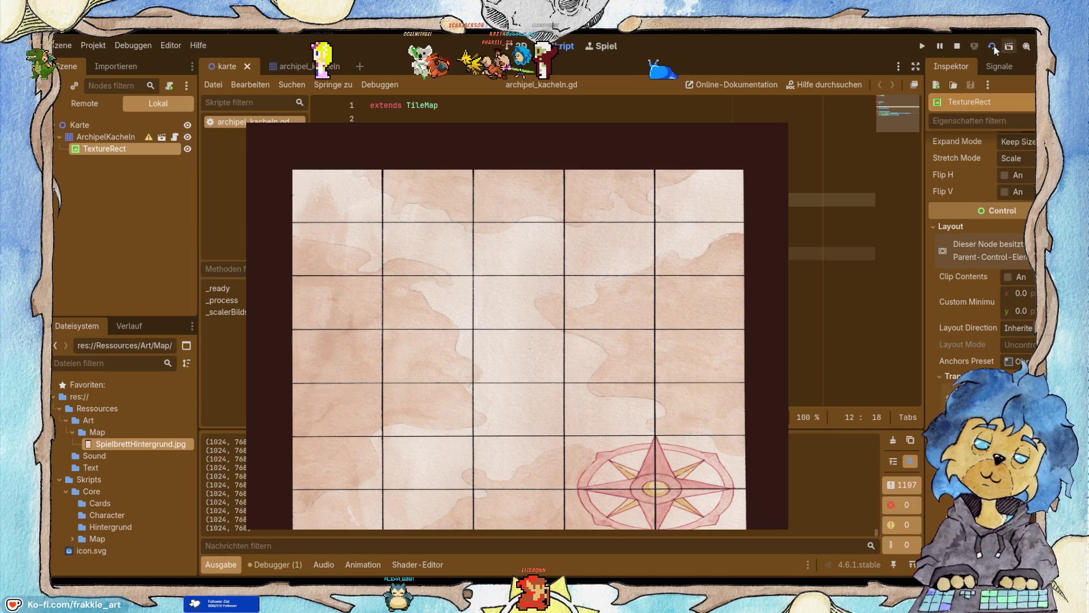
Stop the test run and select the width statement on line 12.
left_click(956, 47)
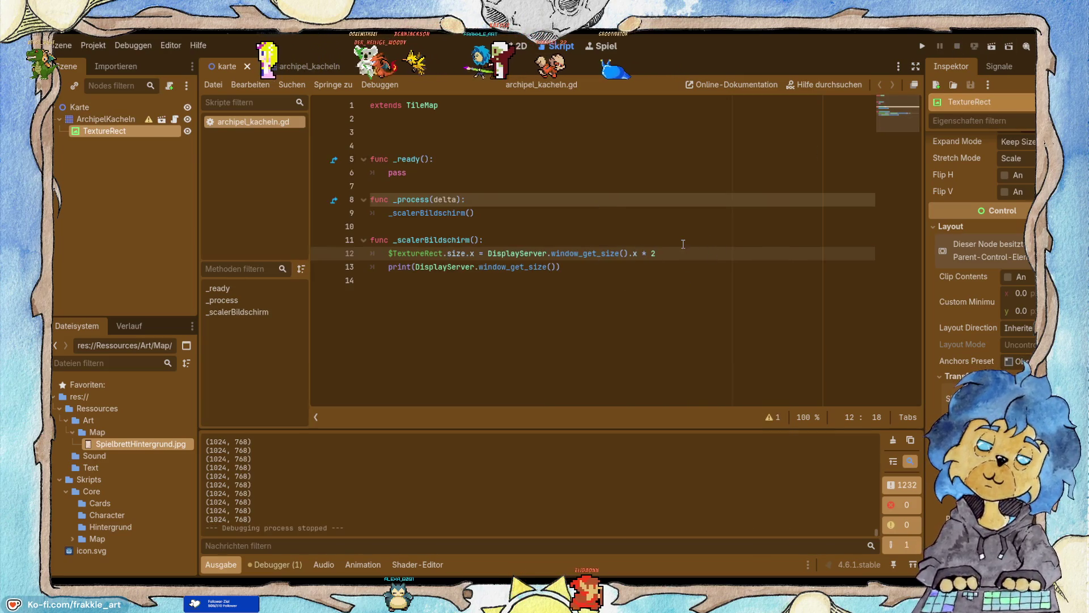
key("shift+Home")
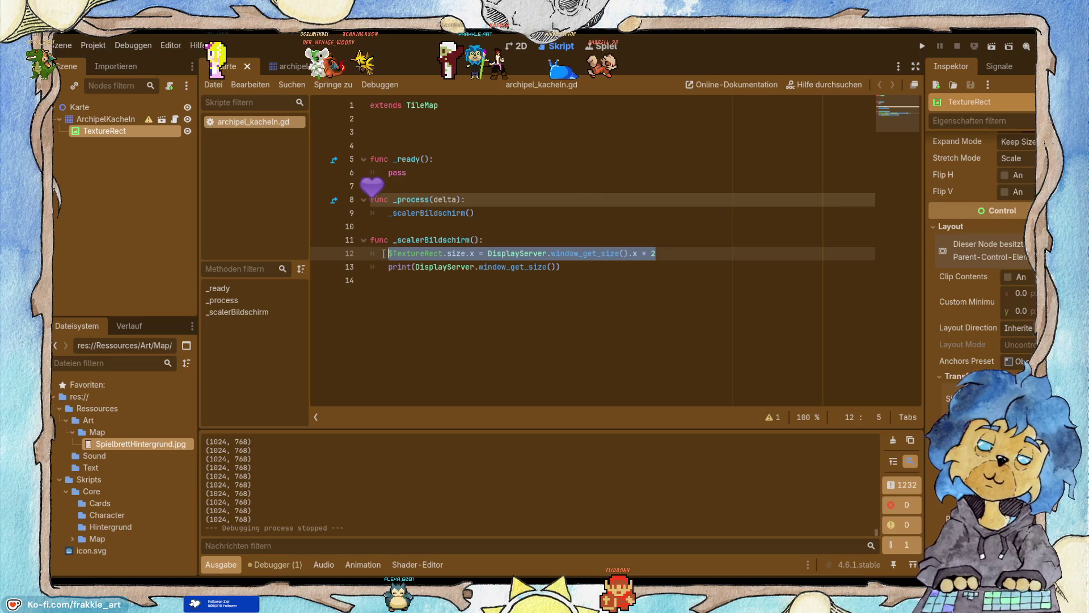
Duplicate line 12 as a size.y height line, save the script, and rerun the scene.
left_click(690, 253)
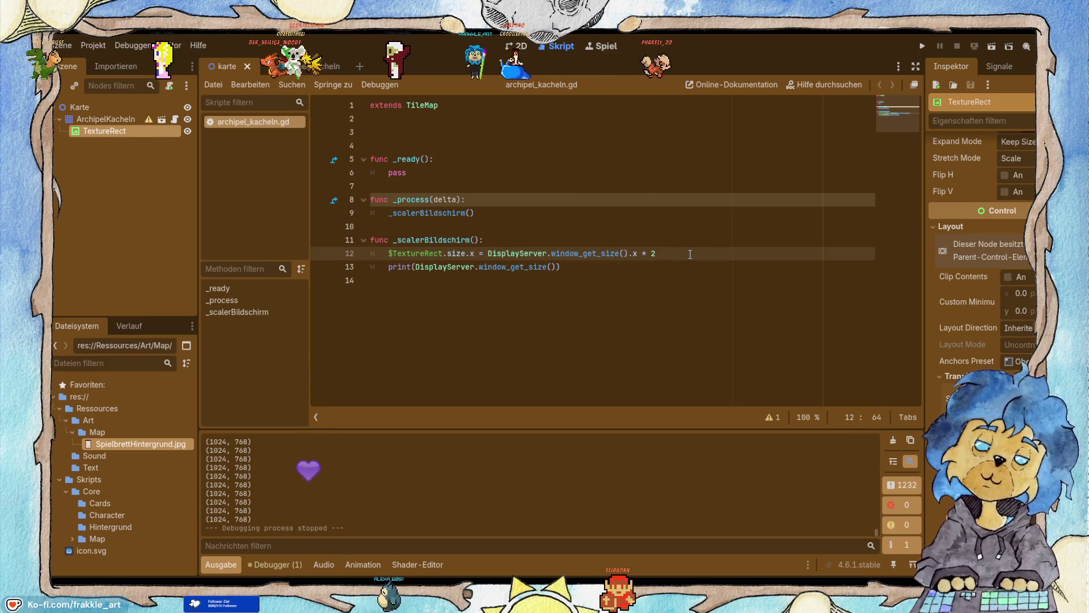
key("ctrl+shift+d")
key("Left")
key("Left")
key("Left")
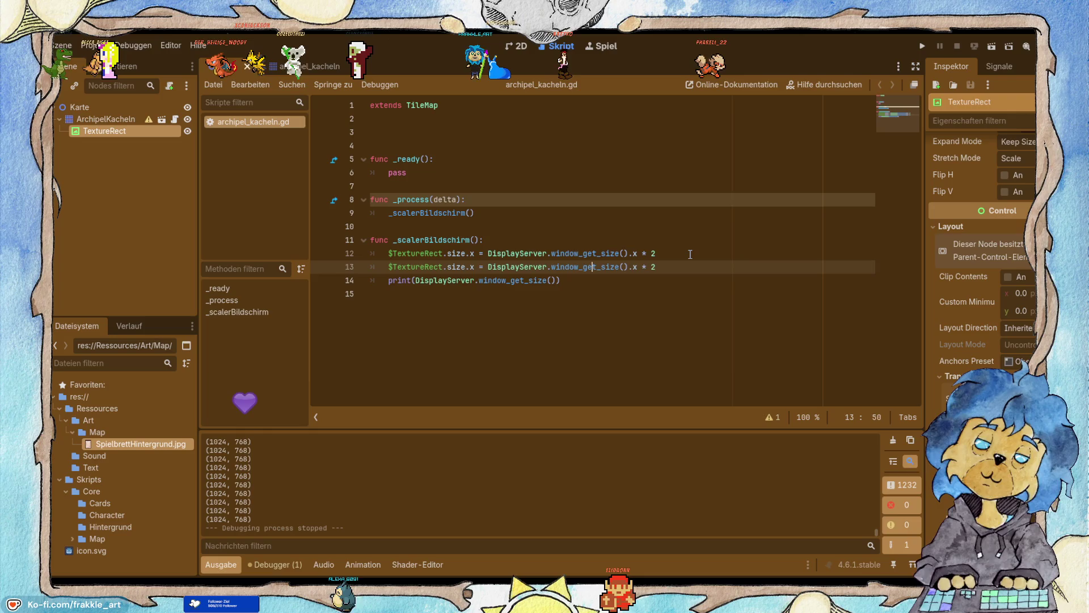
key("Left")
key("BackSpace")
type("y")
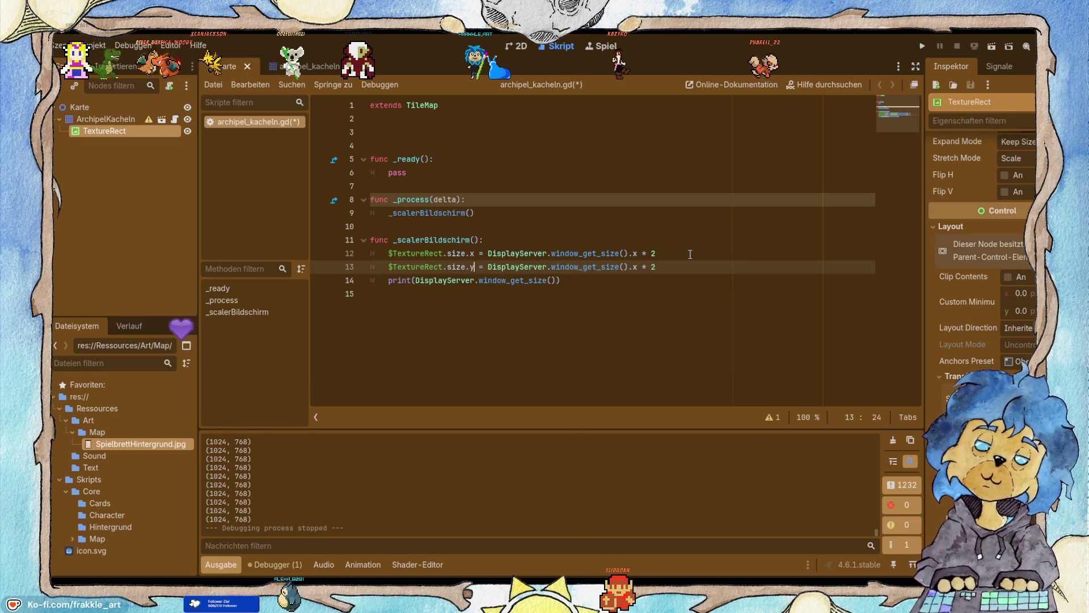
key("Right")
key("Right")
key("Right")
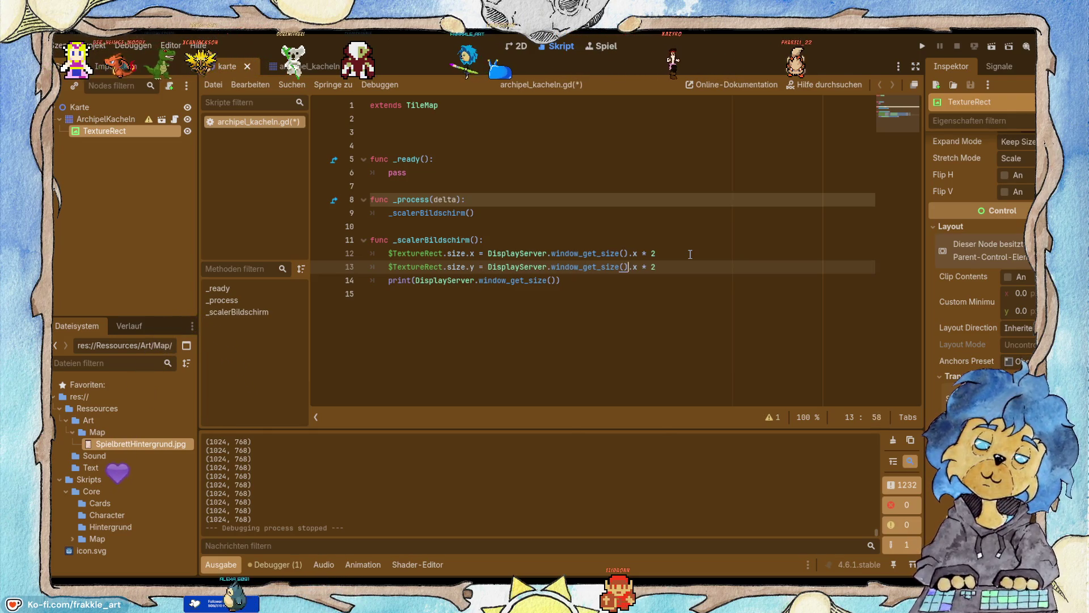
key("ctrl+s")
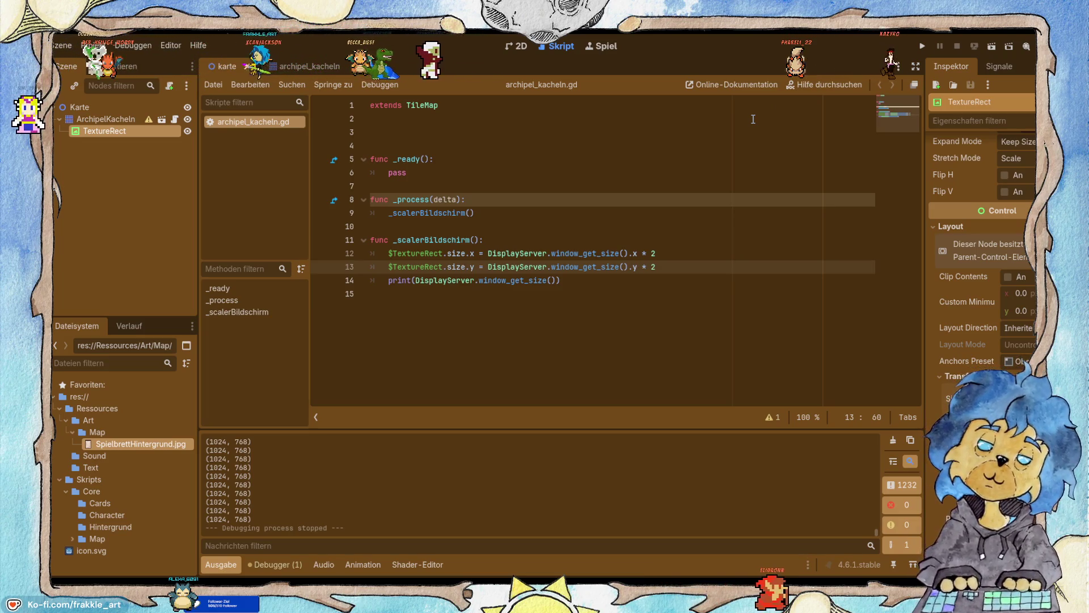
left_click(992, 46)
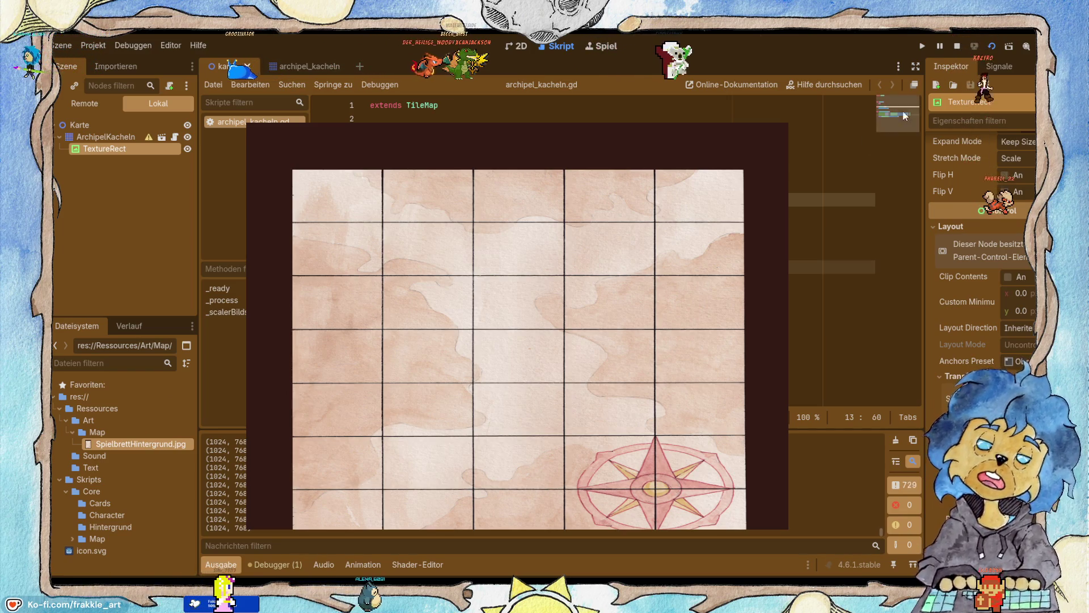
left_click(960, 48)
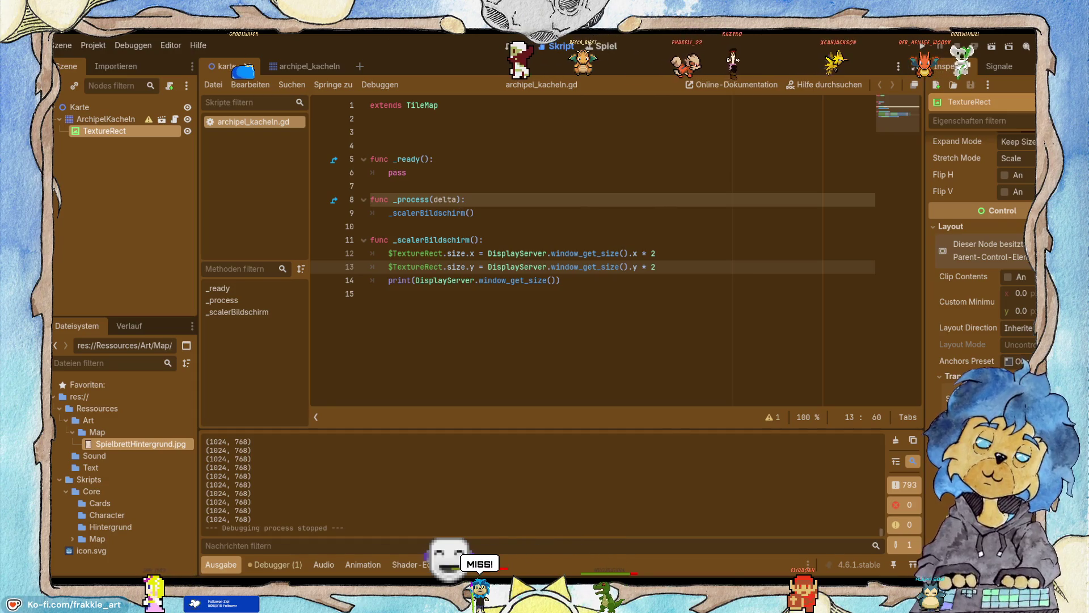
Search Brave for 'godot cant show debug in obs because 2 windows'.
key("alt+Tab")
left_click(347, 60)
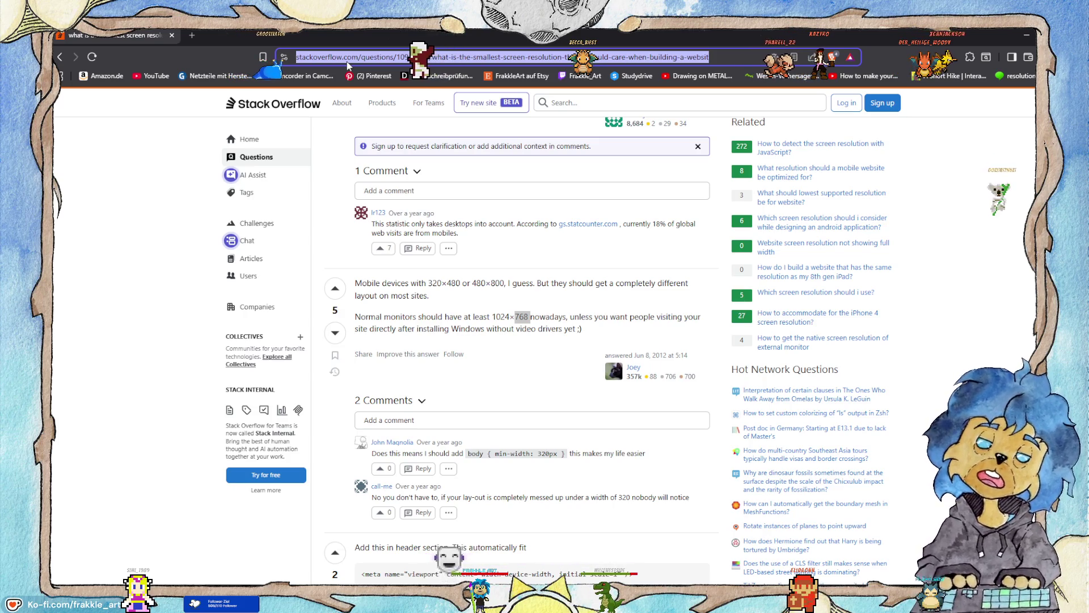
type("godot cant s")
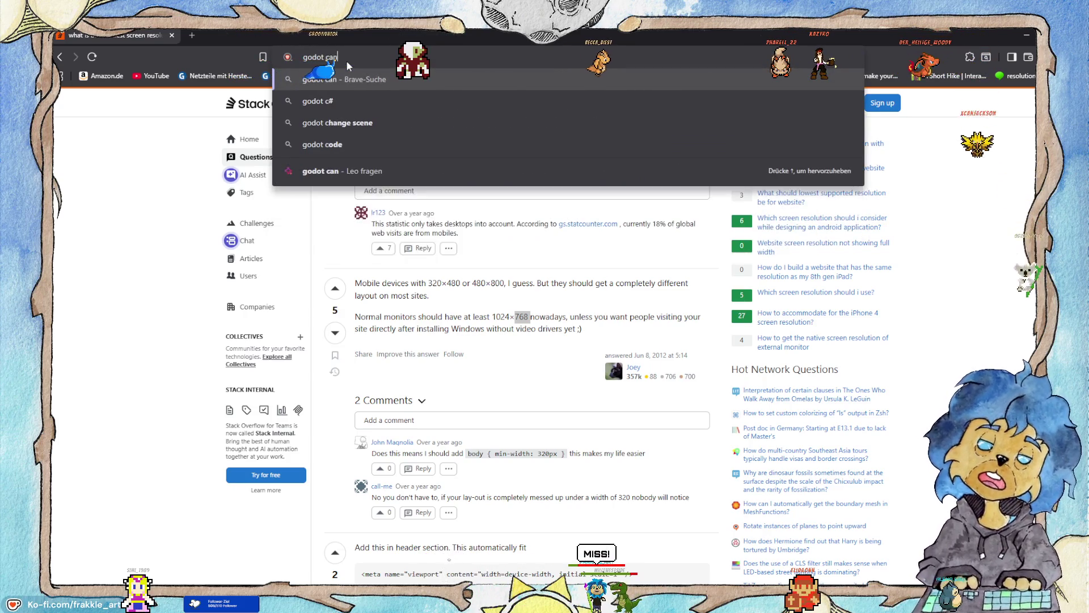
type("how ")
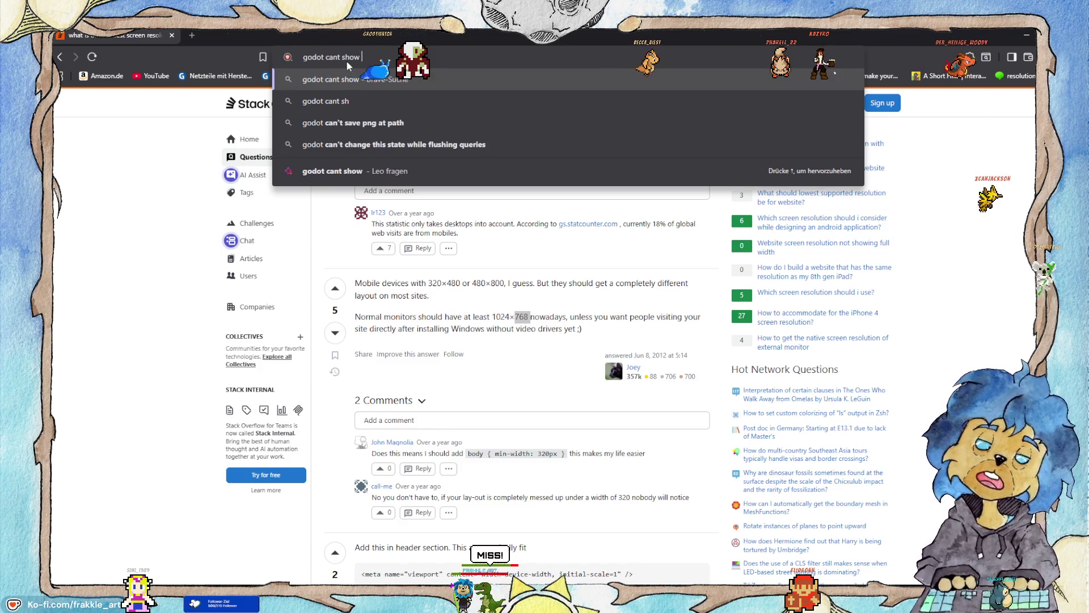
type("debug")
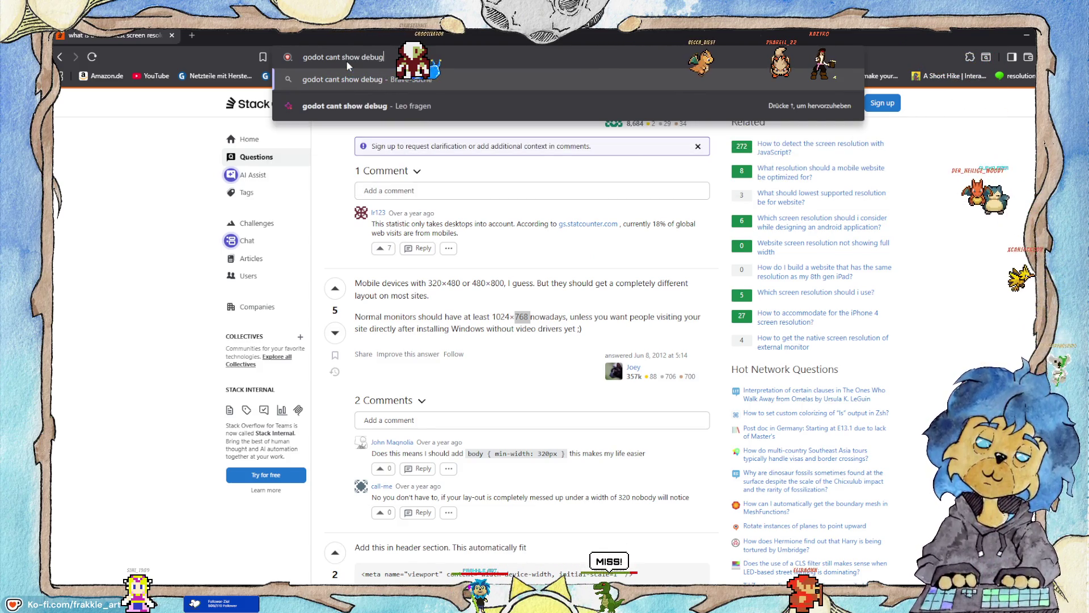
type(" in obs")
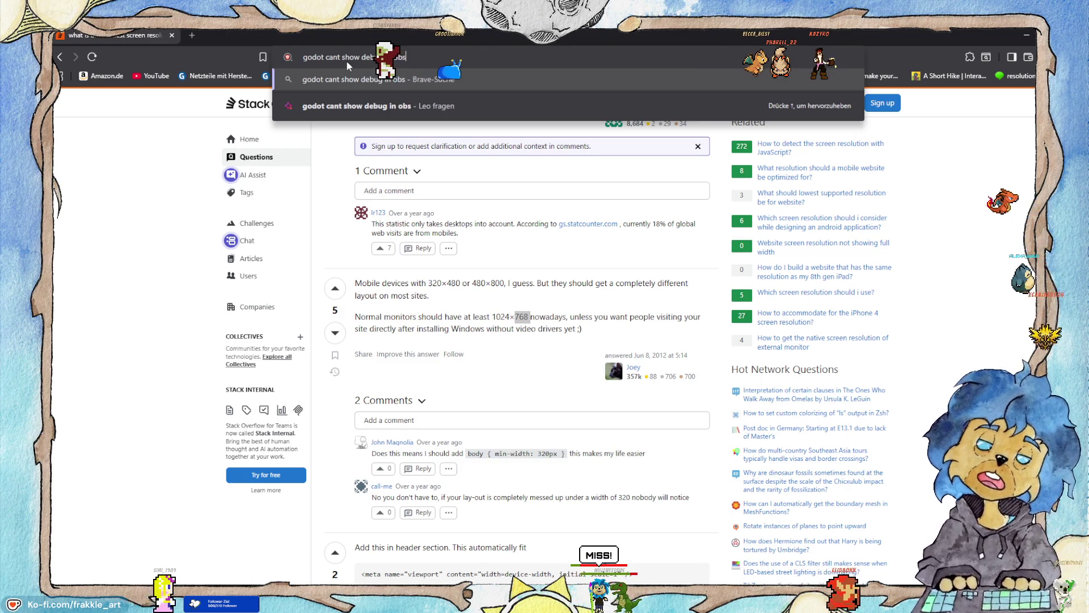
type(" beco")
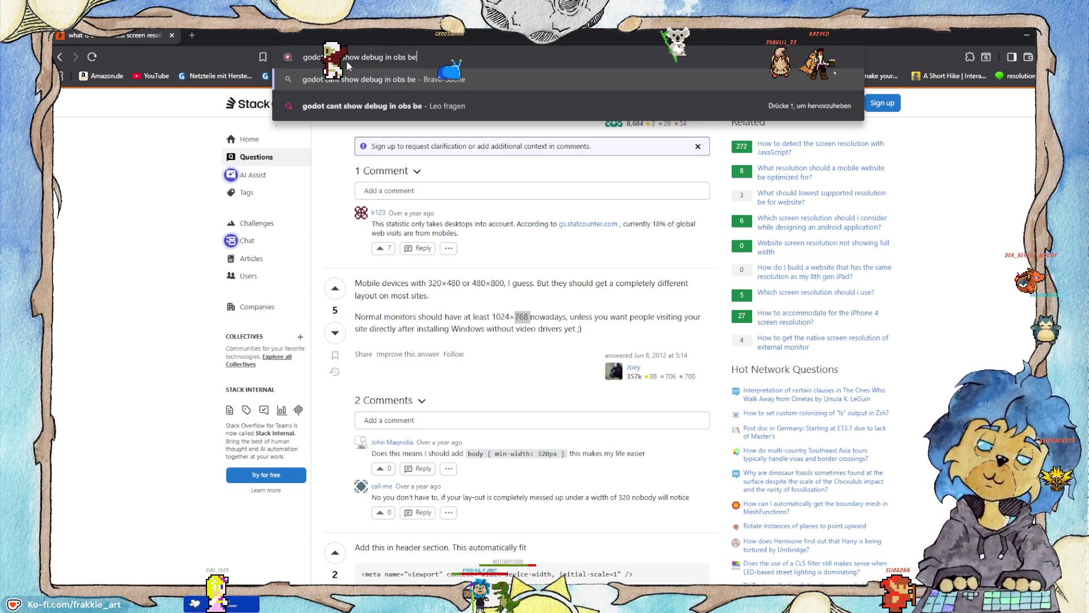
key("BackSpace")
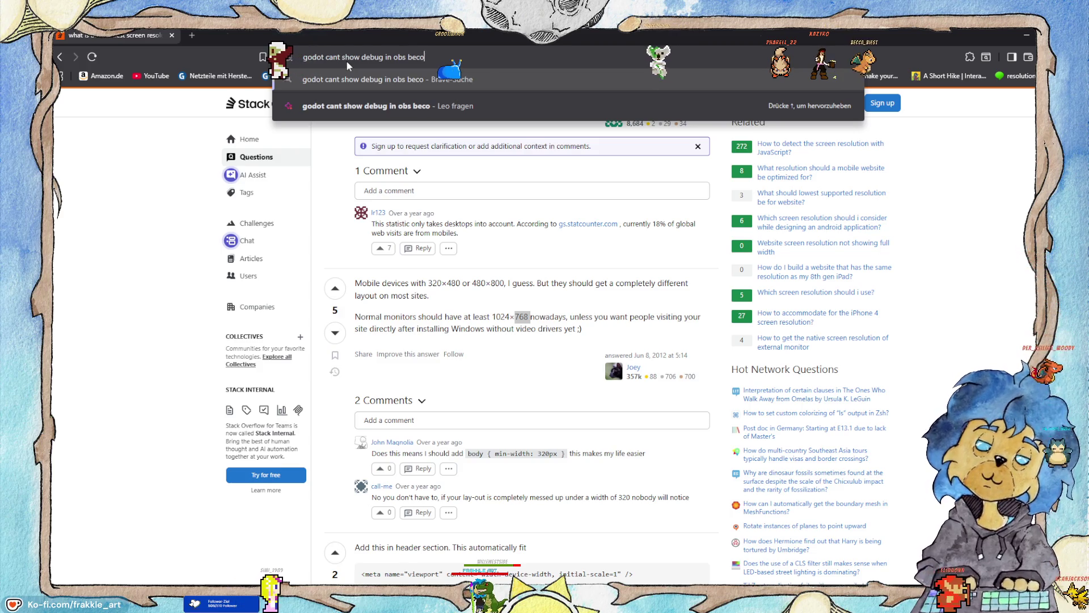
type("a")
type("use 2")
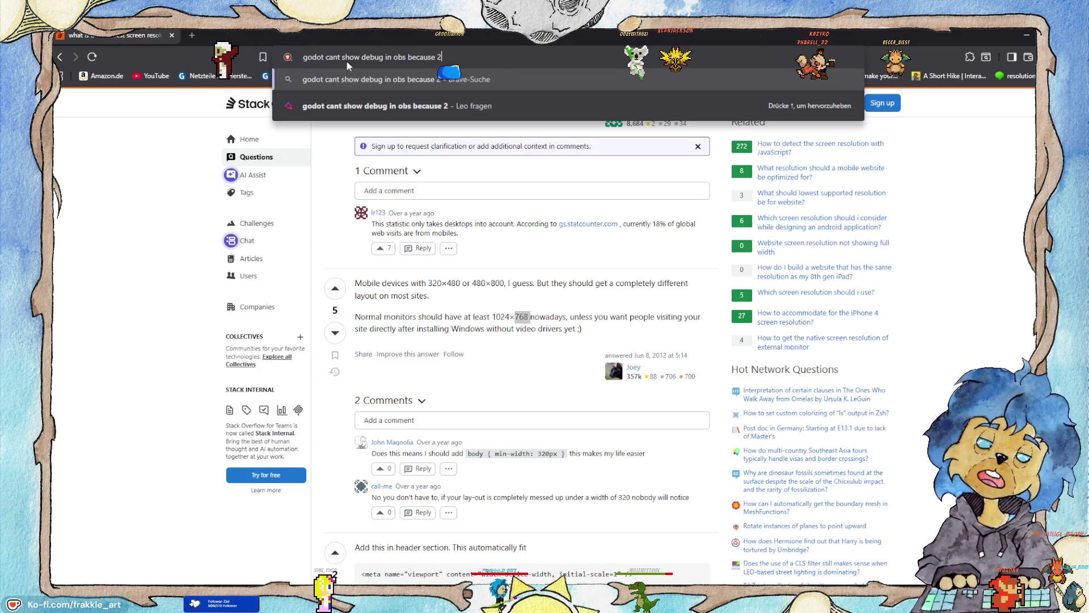
type(" windows")
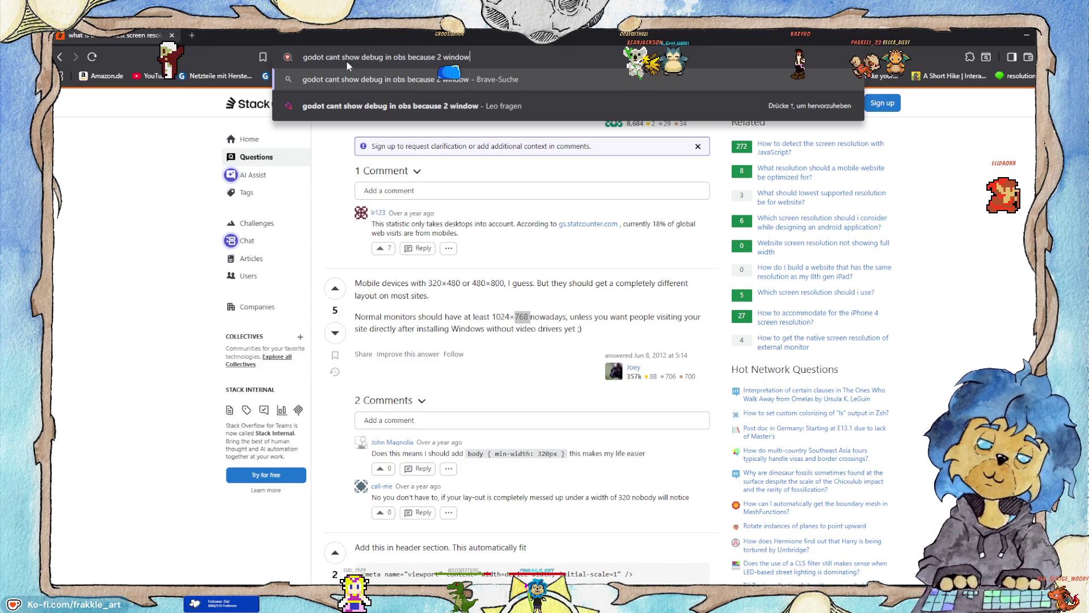
key("Return")
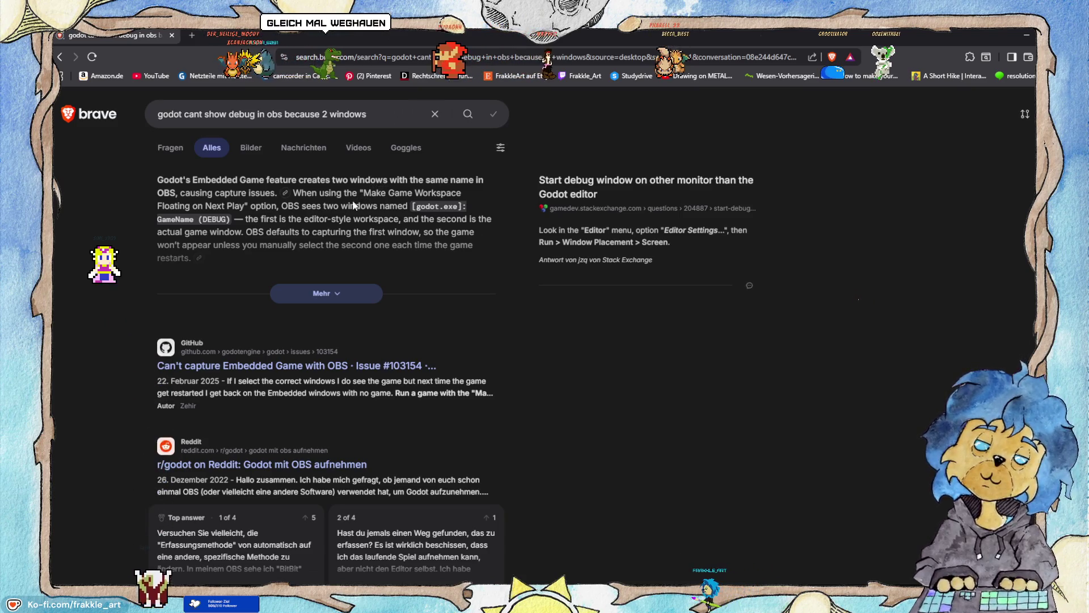
left_click(350, 292)
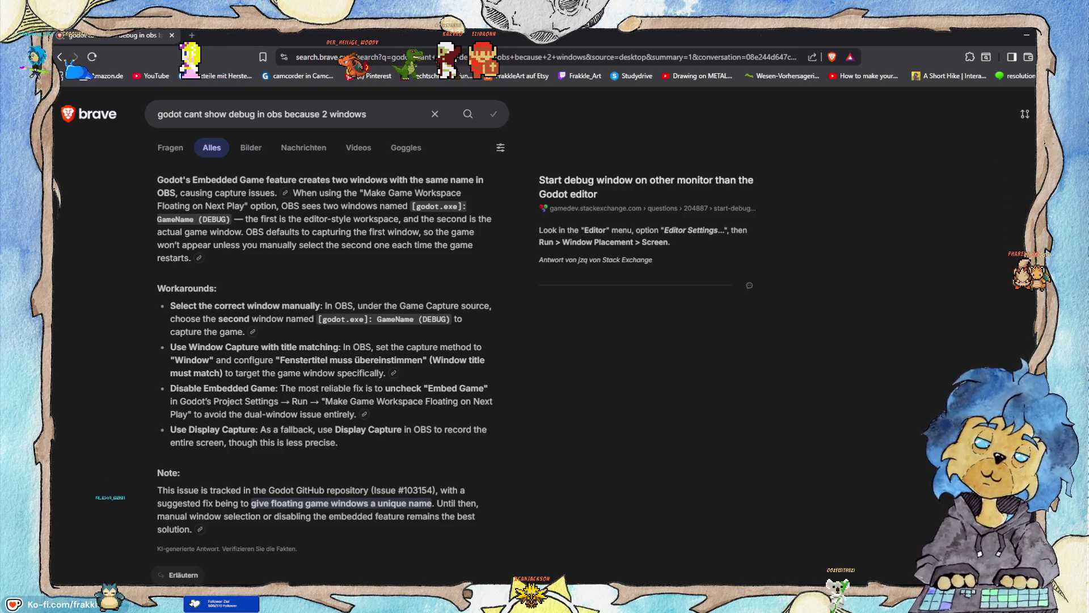
Read down the AI answer, highlighting the path to the floating workspace setting.
scroll(366, 324, "down", 2)
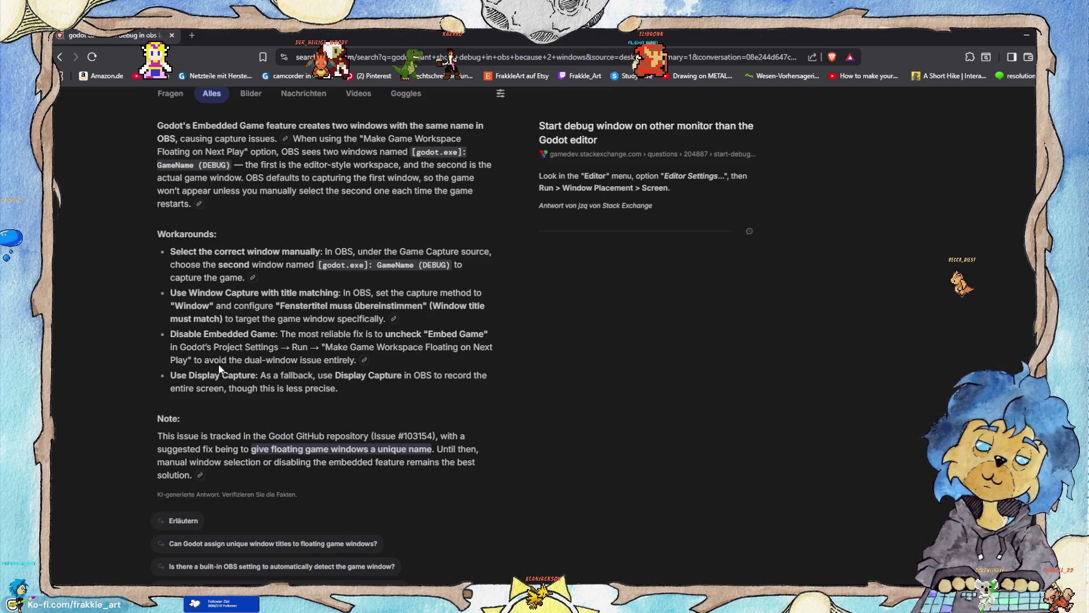
mouse_move(193, 361)
left_mouse_down()
mouse_move(307, 336)
mouse_move(305, 352)
mouse_move(183, 351)
left_mouse_up()
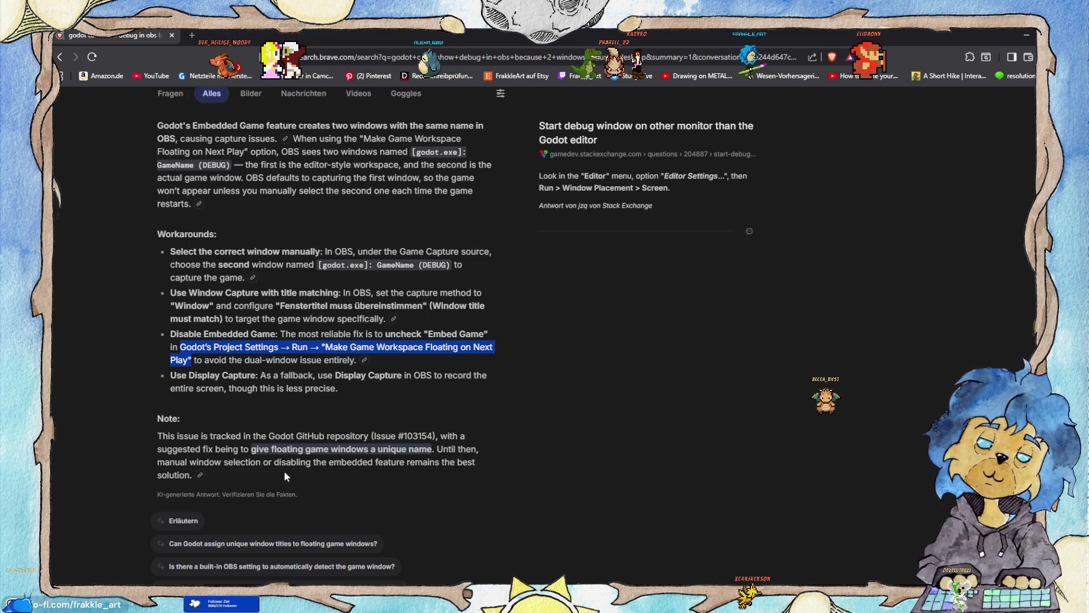
left_click(281, 454)
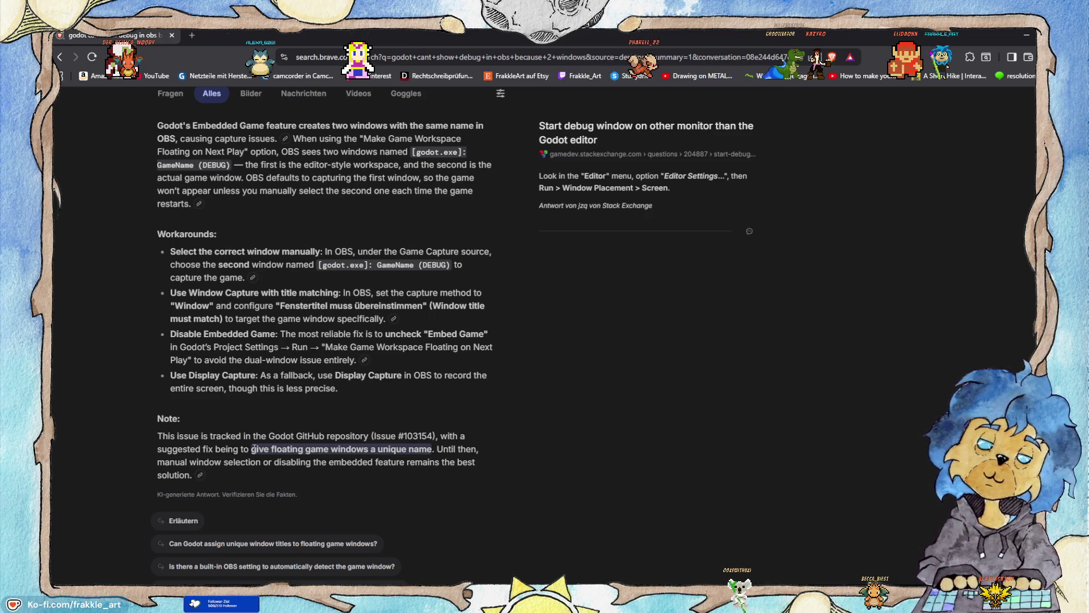
Ask the AI the follow-up 'how do i give it a unique name'.
left_click_drag(251, 448, 418, 451)
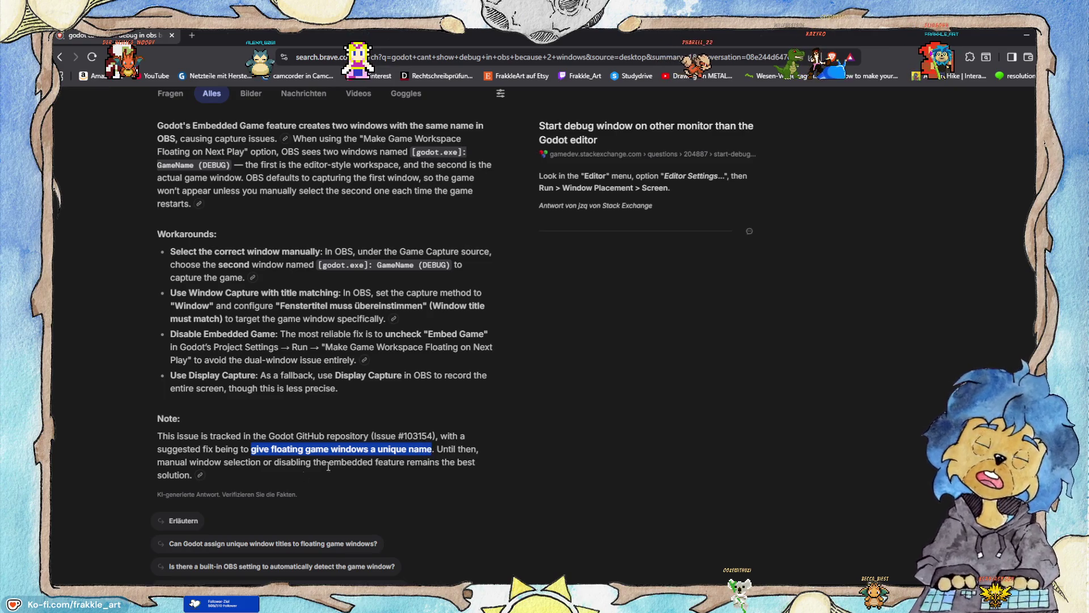
scroll(327, 467, "down", 3)
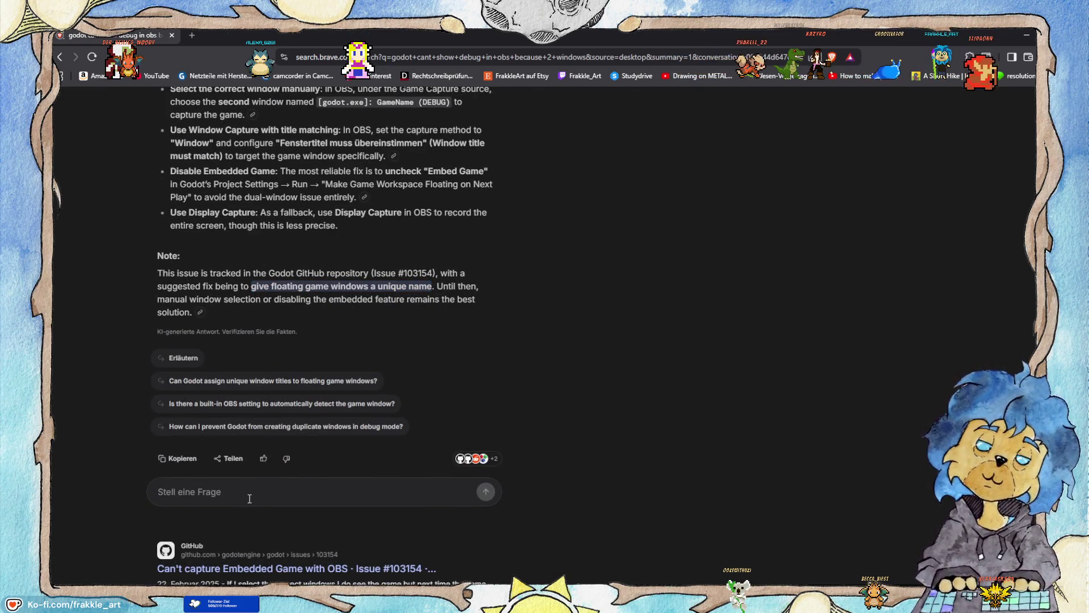
type("how do i gice")
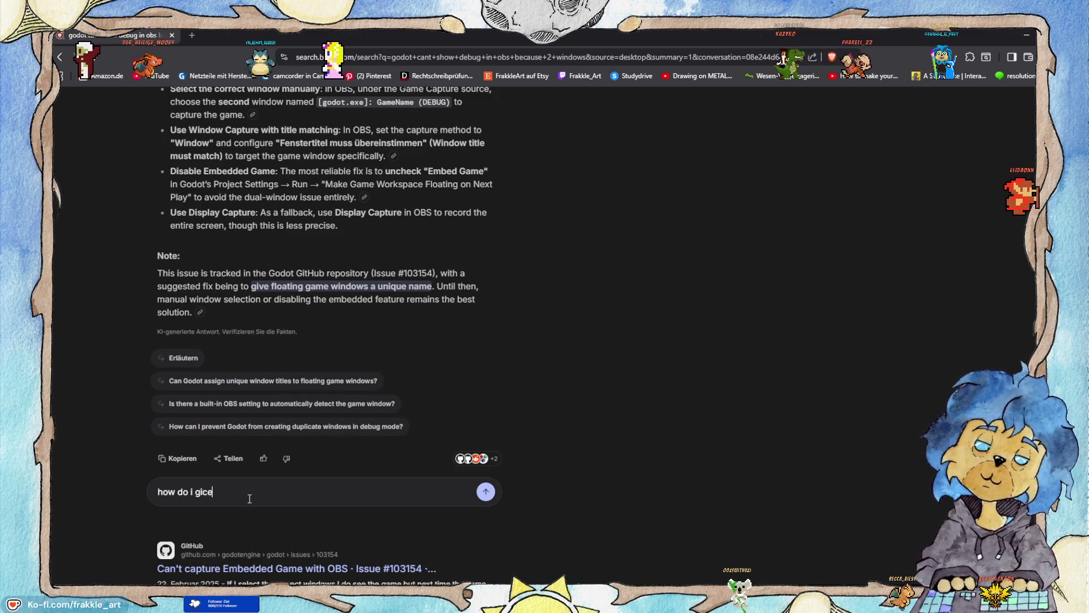
key("BackSpace")
key("BackSpace")
type("ve it a unique name")
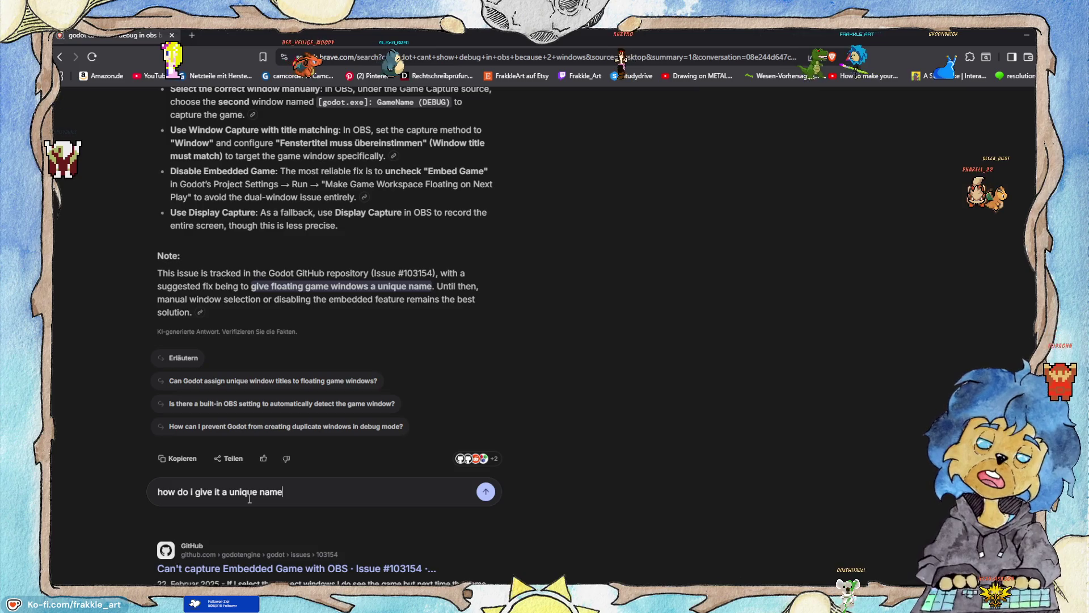
key("Return")
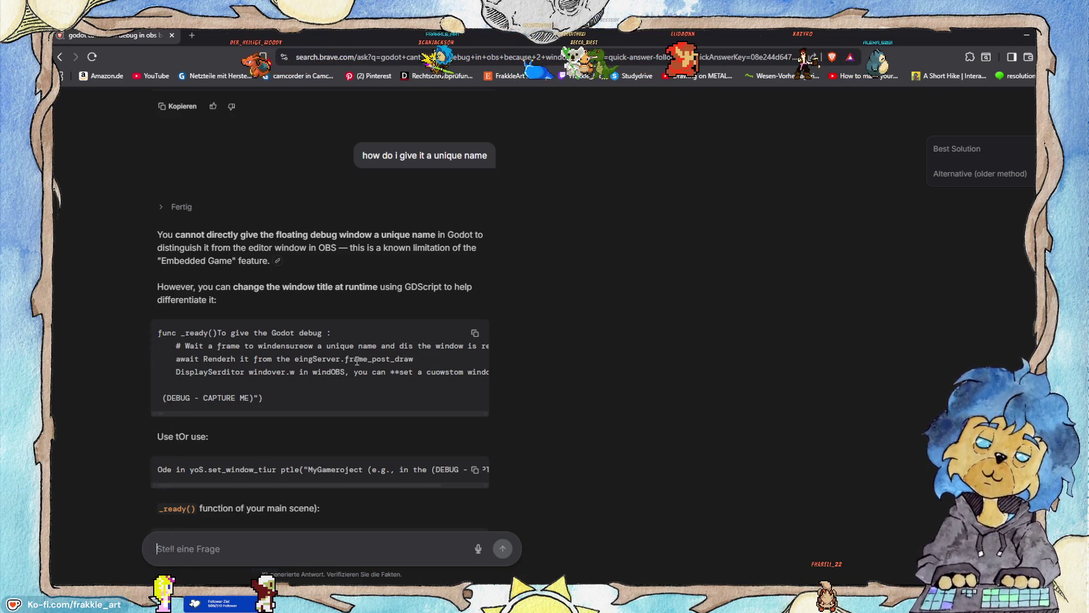
Select the suggested window-renaming code, then navigate back to the AI answer page.
mouse_move(431, 371)
left_mouse_down()
mouse_move(487, 367)
mouse_move(369, 513)
left_mouse_up()
left_click(419, 372)
left_click_drag(465, 374, 556, 359)
mouse_move(465, 372)
left_mouse_down()
mouse_move(555, 360)
mouse_move(450, 365)
mouse_move(447, 376)
mouse_move(576, 359)
left_mouse_up()
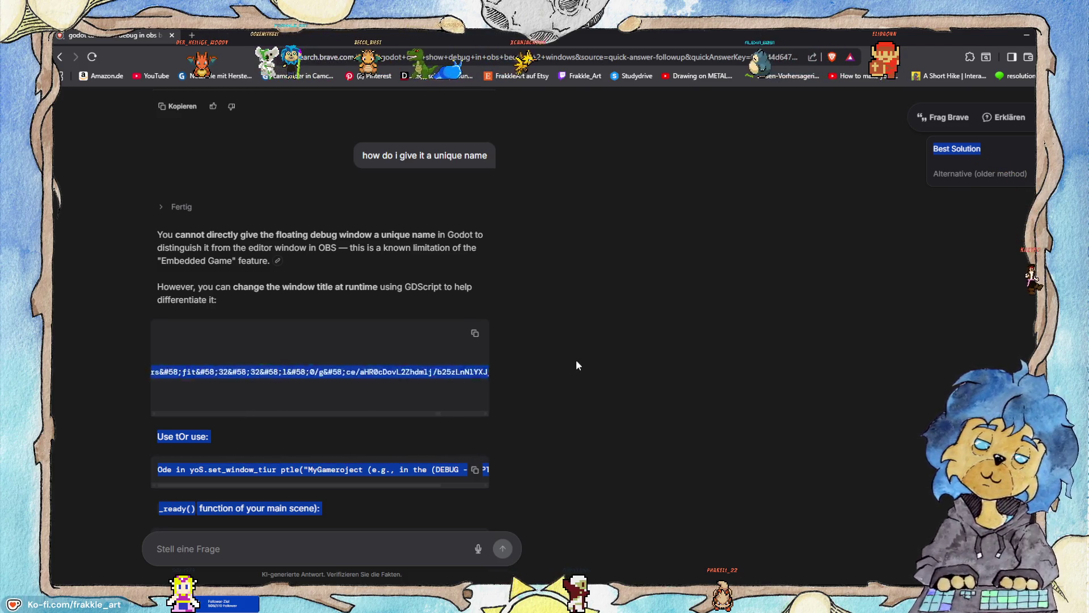
left_click(337, 366)
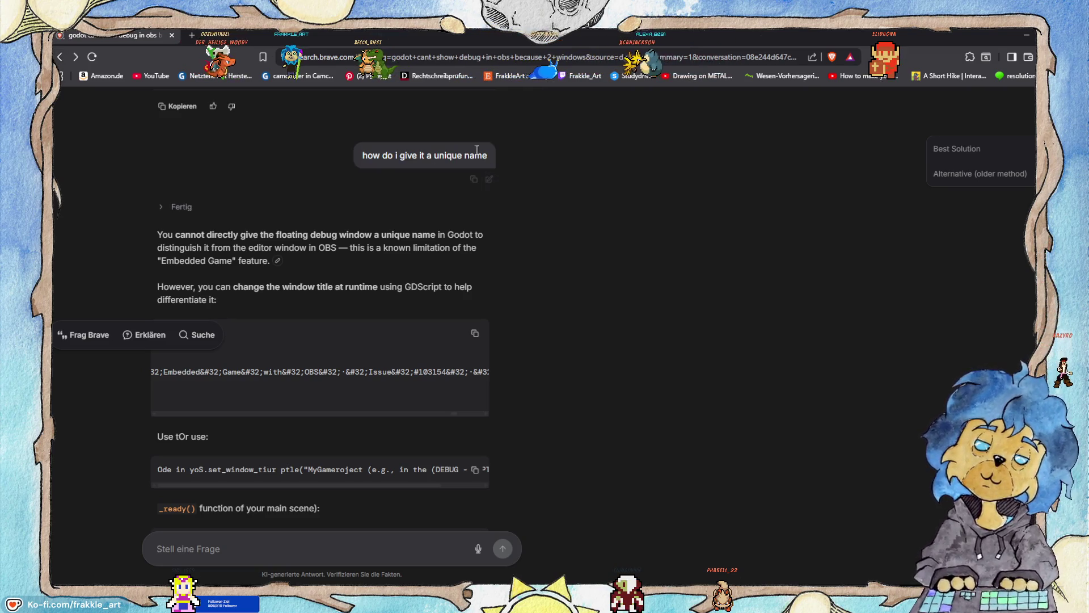
left_click(325, 57)
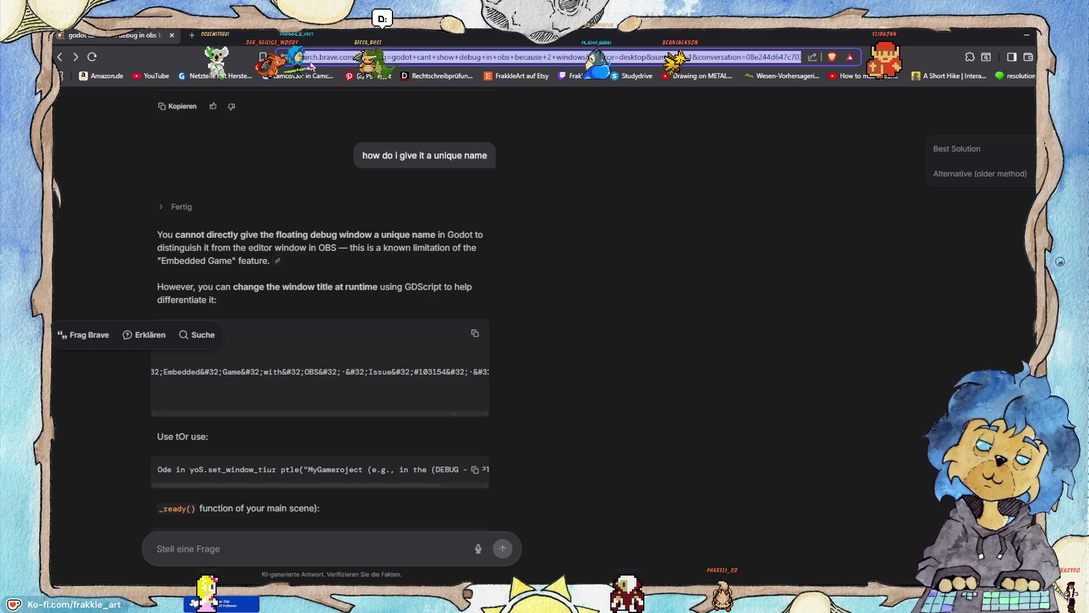
left_click(60, 58)
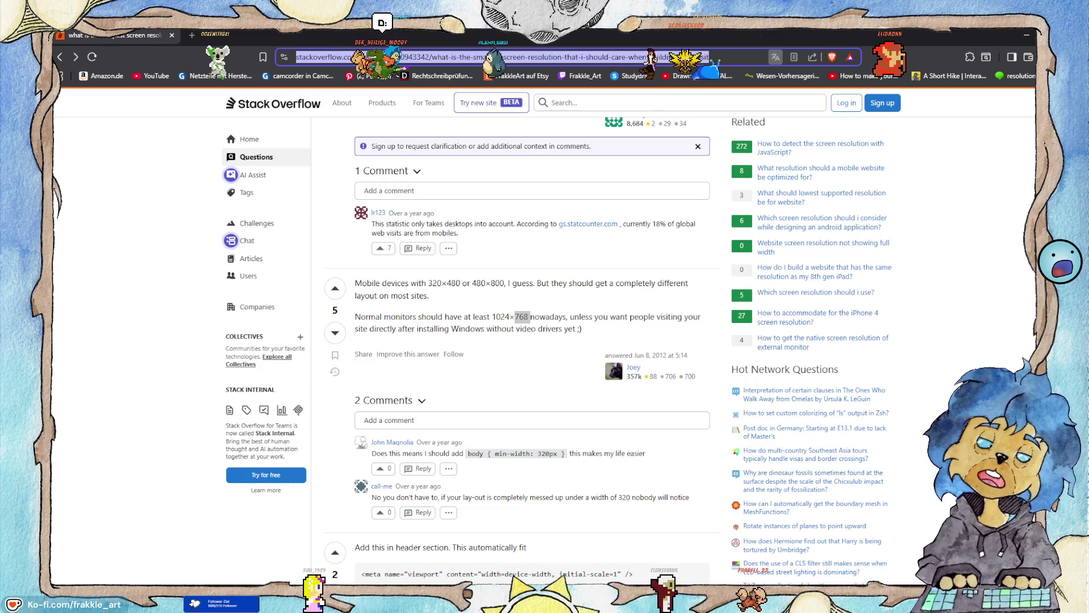
left_click(76, 56)
Open GitHub issue #103154 about capturing Embedded Game with OBS and read it.
scroll(236, 282, "down", 4)
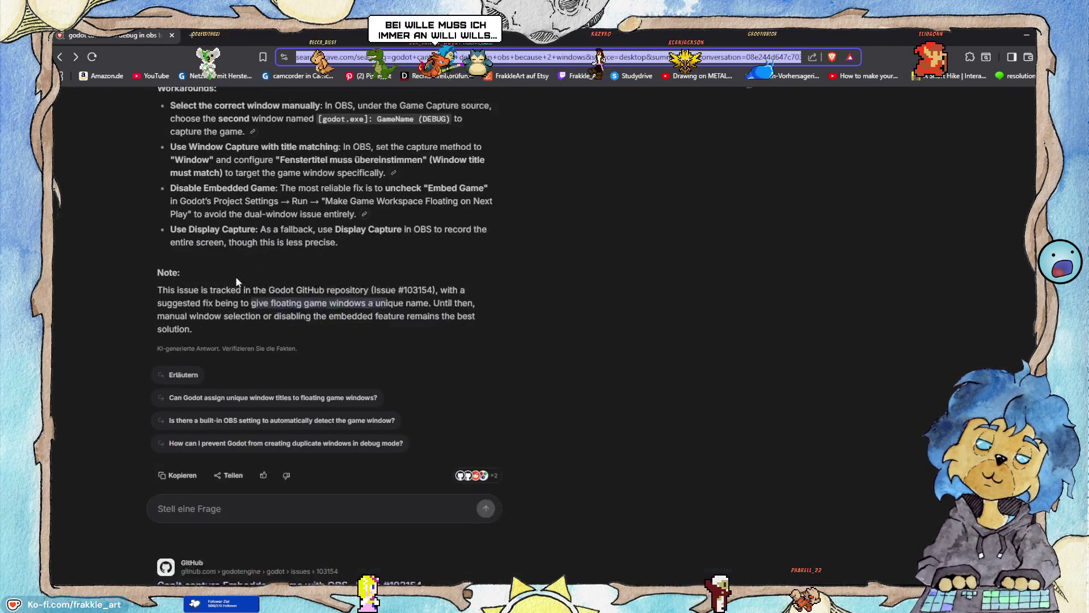
scroll(236, 282, "down", 6)
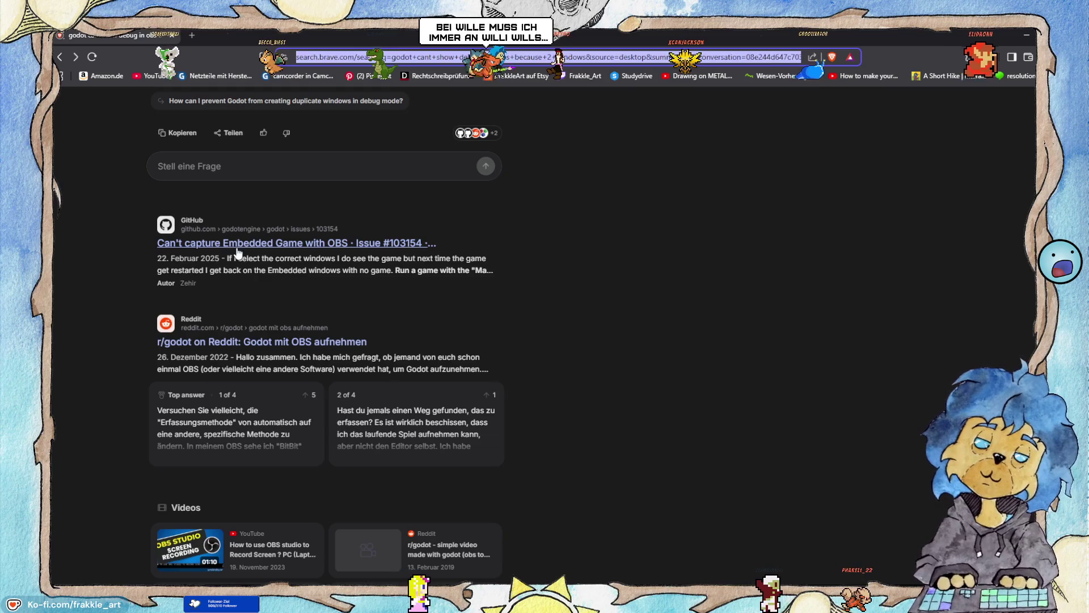
left_click(238, 250)
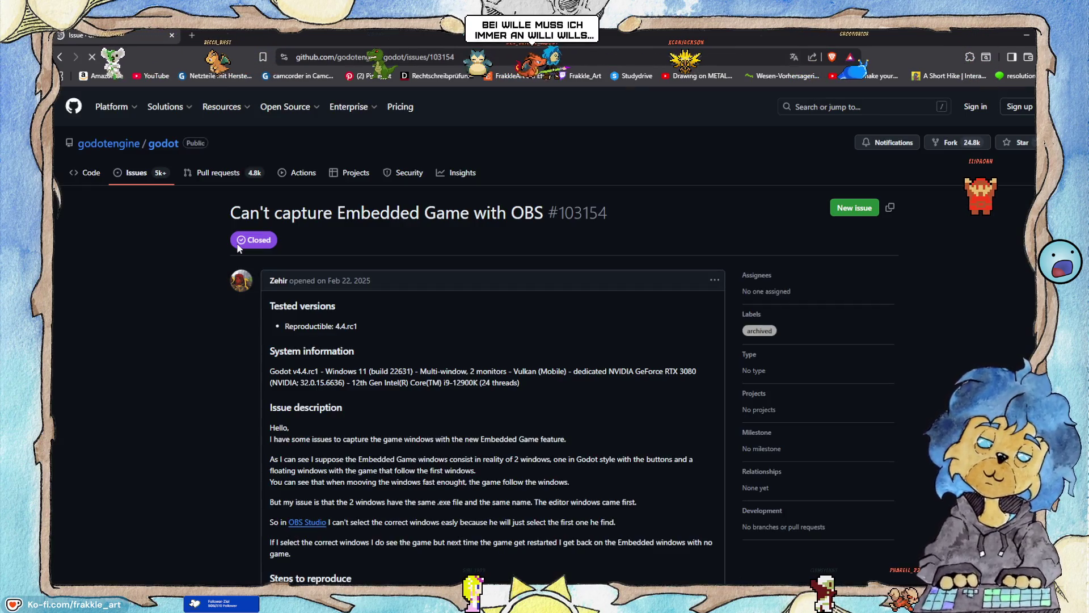
scroll(370, 289, "down", 2)
scroll(380, 295, "down", 2)
scroll(430, 220, "down", 6)
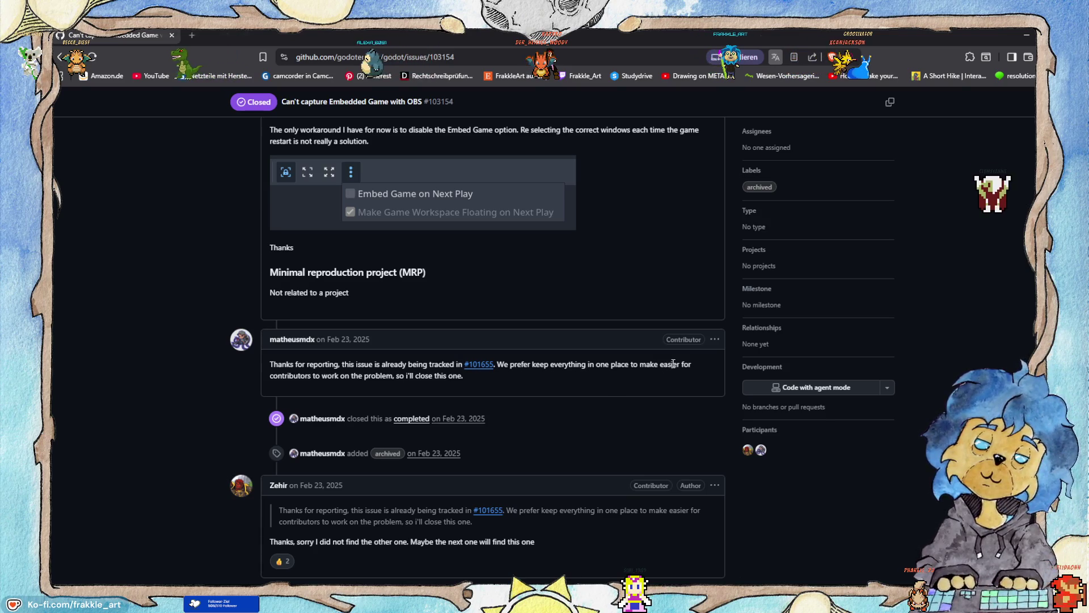
scroll(340, 380, "down", 2)
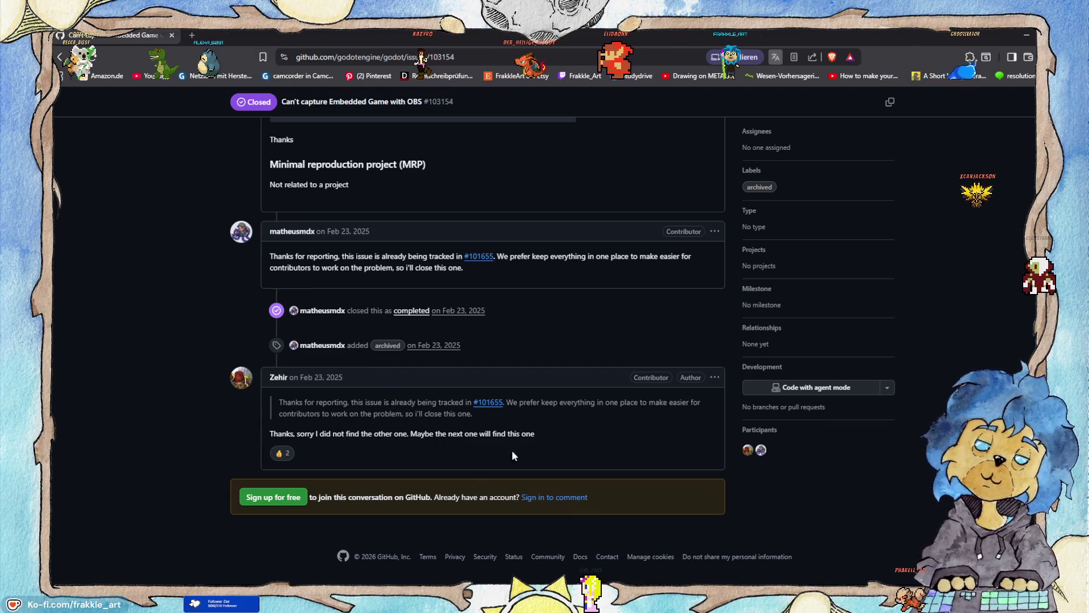
Follow the link to issue #101655, read its comments, and open the DriverEasy article.
left_click(485, 253)
scroll(538, 261, "down", 3)
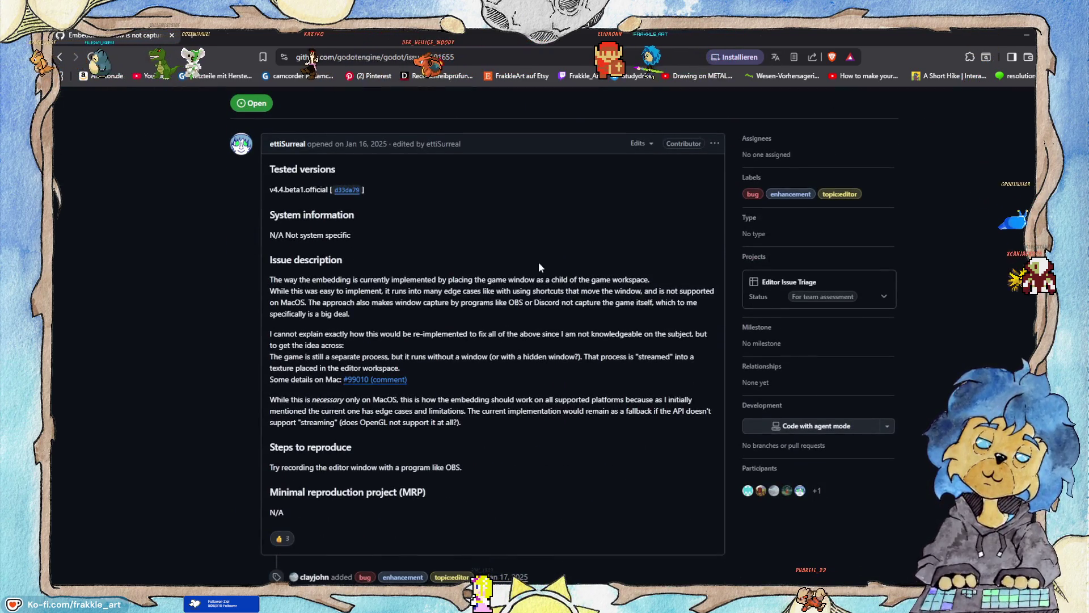
scroll(536, 269, "down", 5)
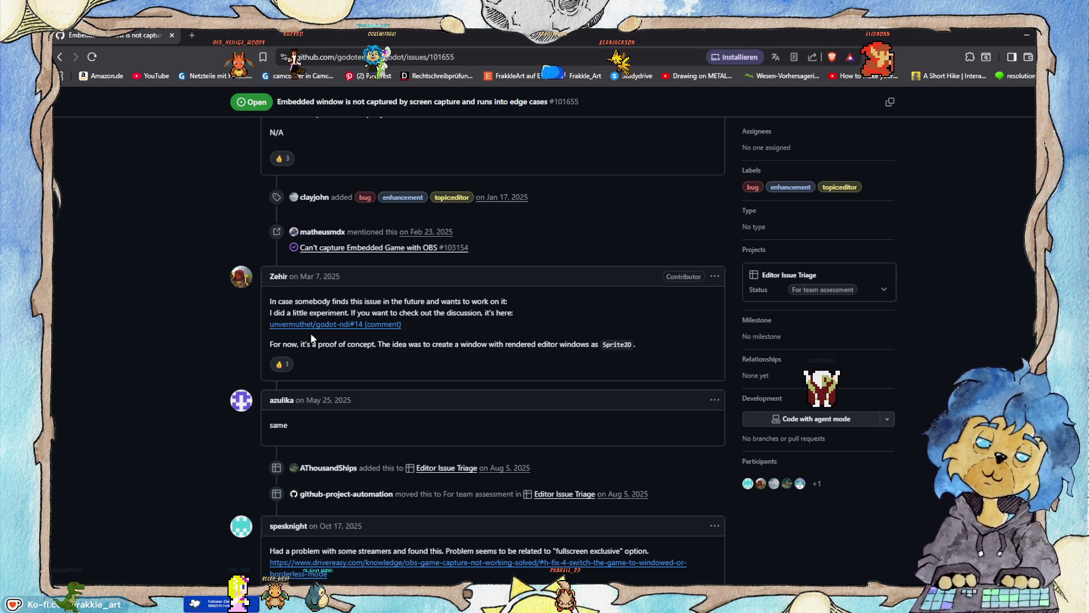
scroll(307, 340, "down", 2)
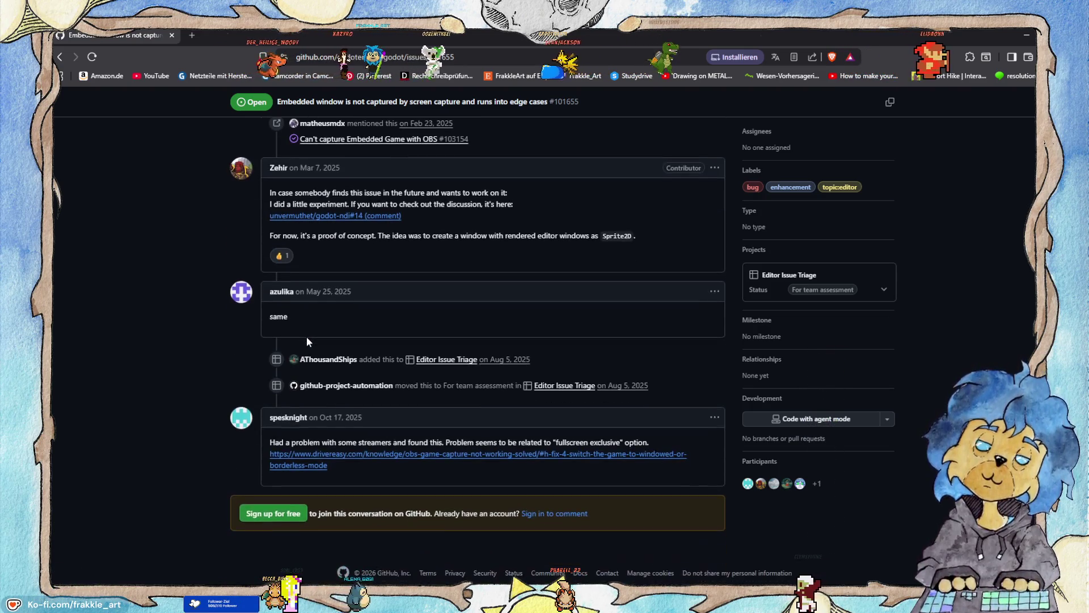
scroll(307, 341, "down", 1)
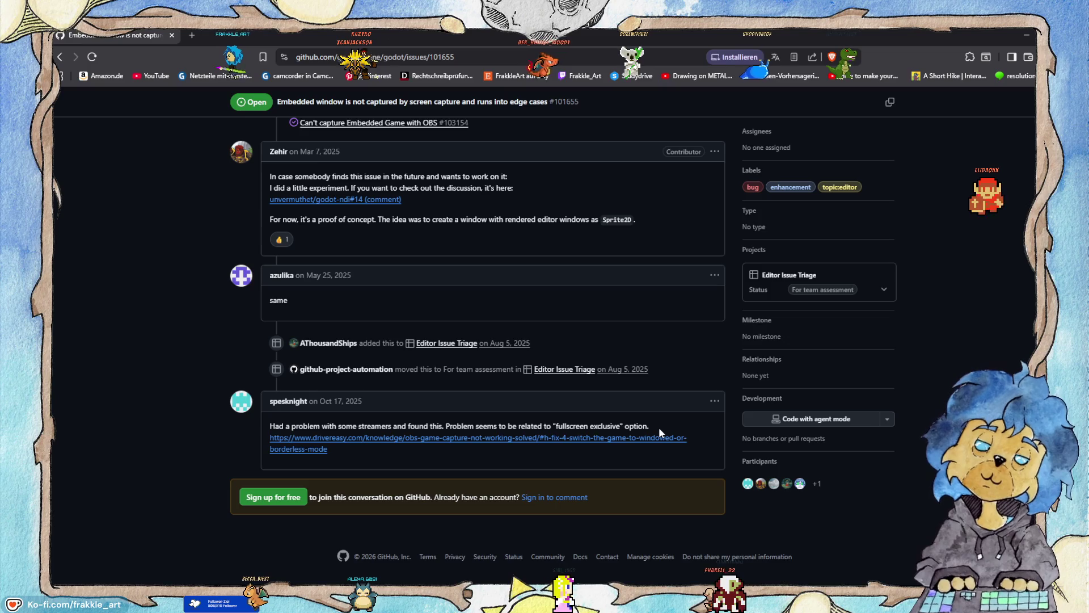
left_click(372, 439)
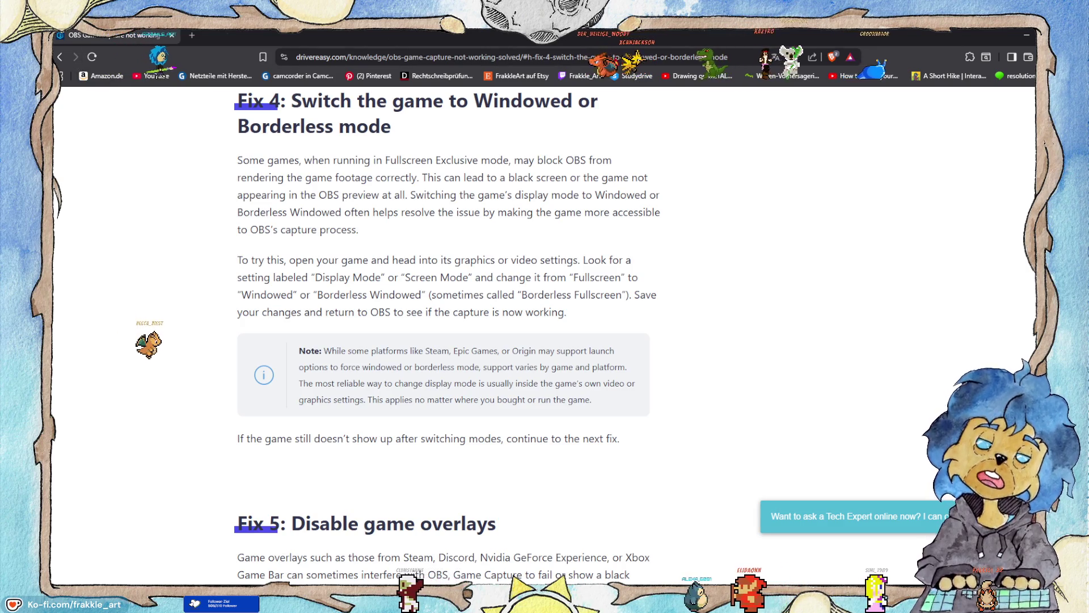
After reading Fix 4 on windowed/borderless mode, return to the Godot editor.
key("alt+Tab")
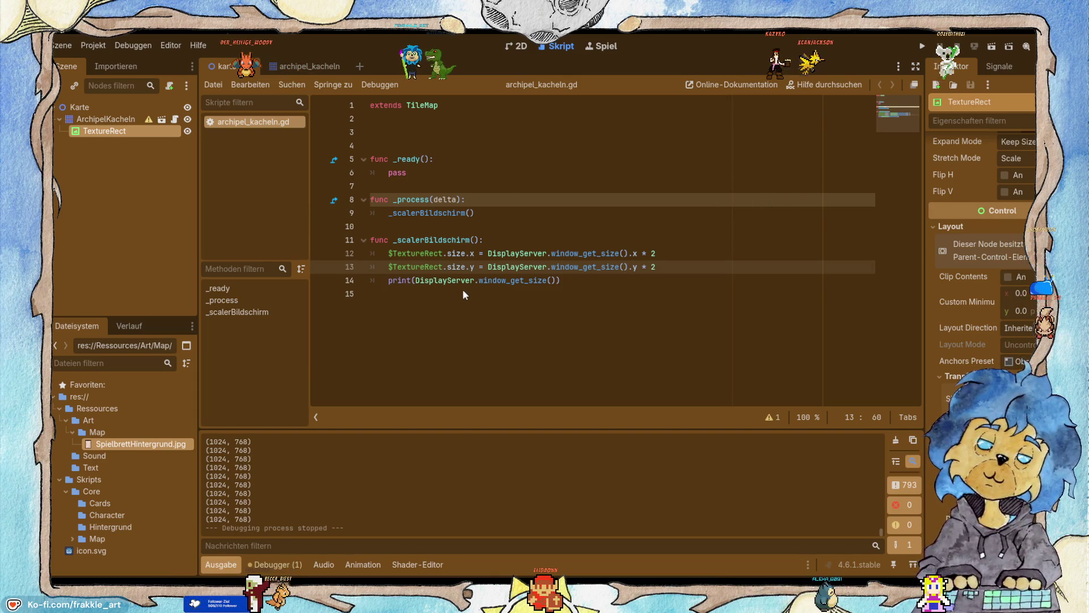
Run the game to check the scaling, then stop it.
key("F5")
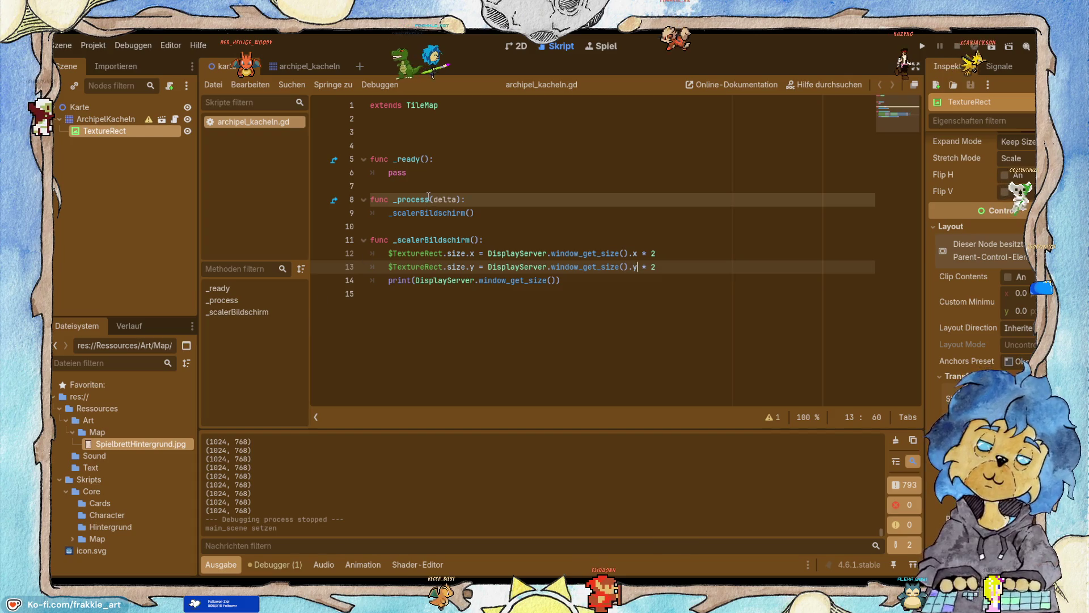
left_click(991, 46)
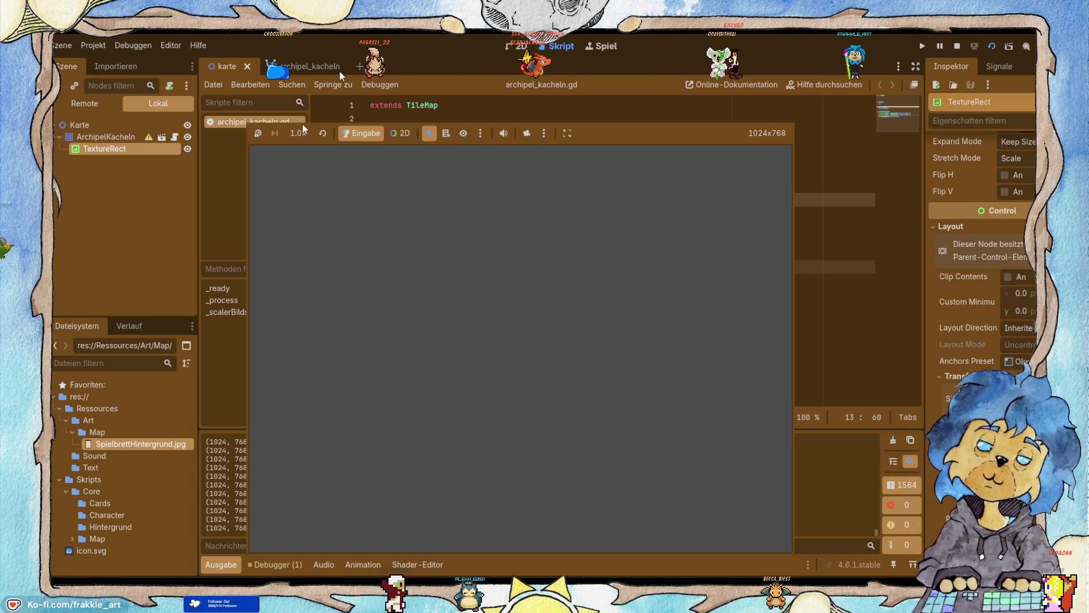
key("F8")
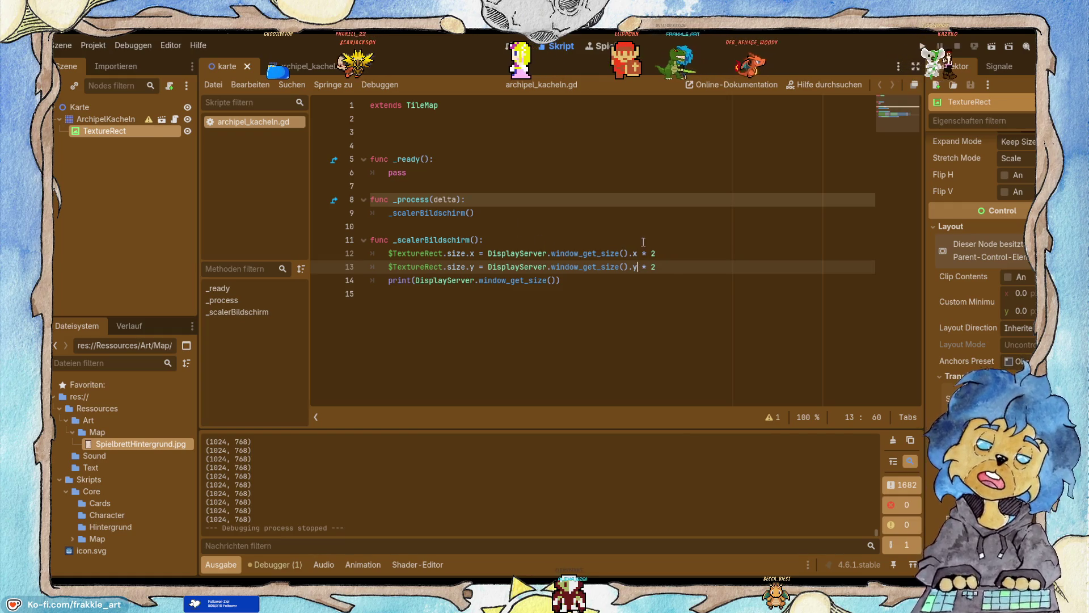
Add two blank lines at the top of the _scalerBildschirm function.
left_click_drag(389, 280, 565, 284)
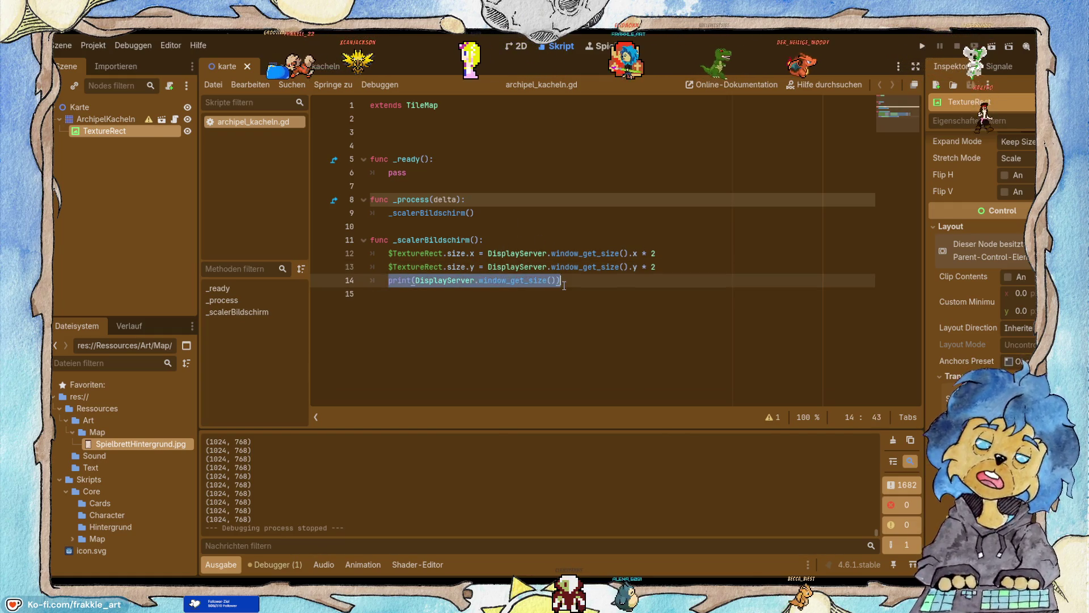
left_click(567, 285)
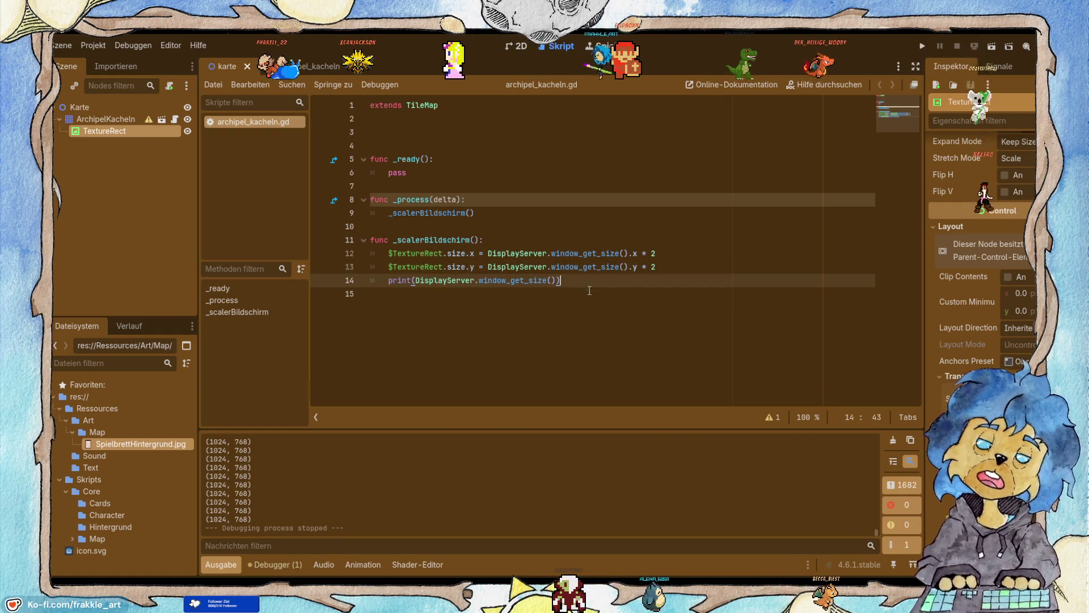
left_click(554, 239)
key("Return")
key("Return")
key("Up")
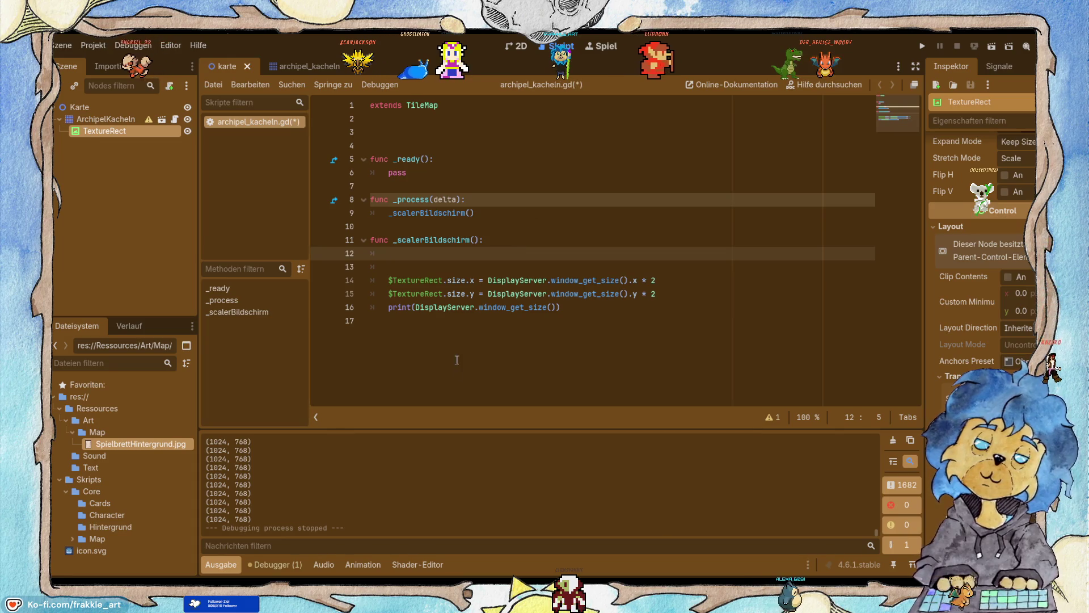
Copy DisplayServer.window_get_size() from line 16 onto line 12 and extend it to .x / 100.
double_click(455, 307)
left_click_drag(454, 307, 551, 305)
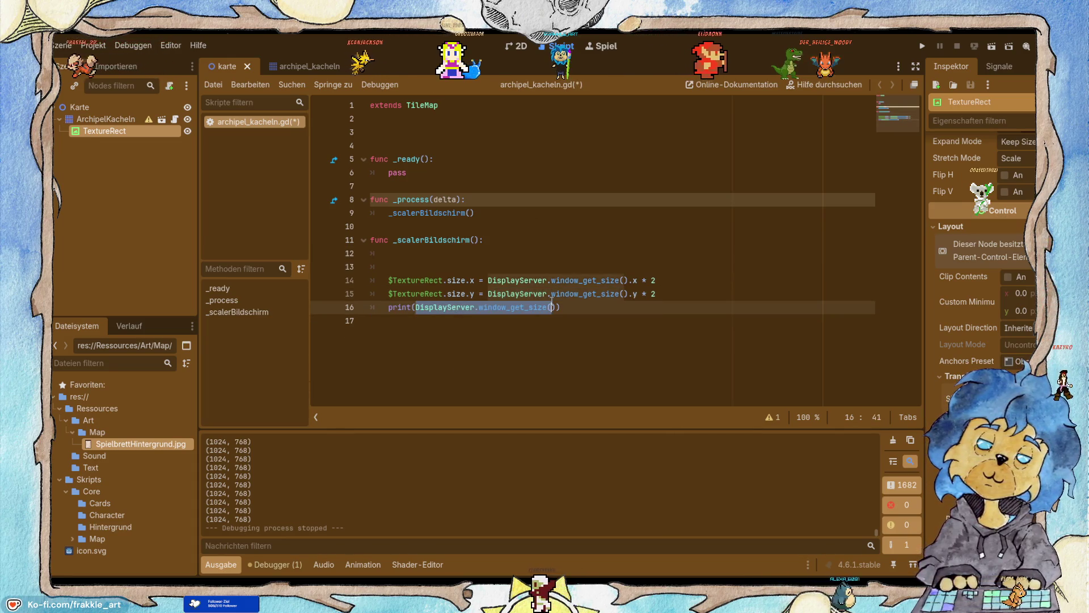
key("ctrl+c")
left_click(454, 253)
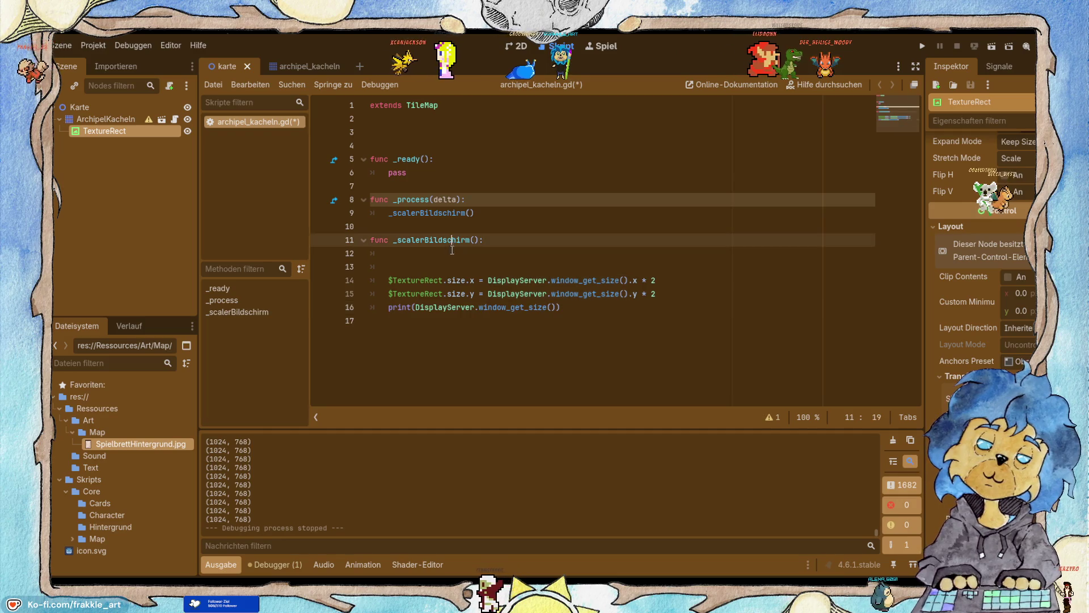
key("ctrl+v")
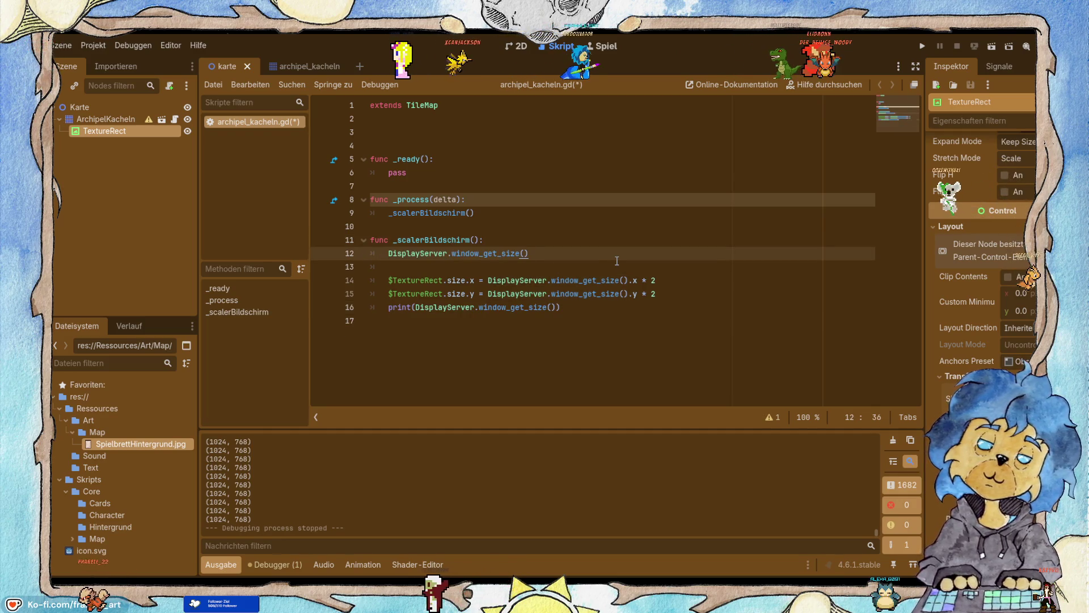
type(".x")
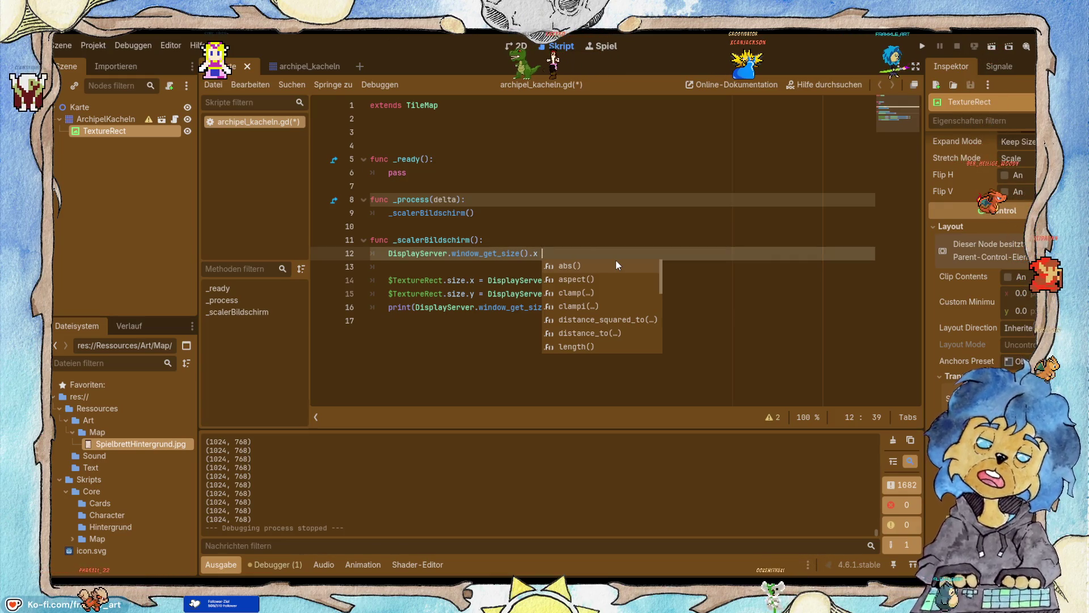
type("/ 100")
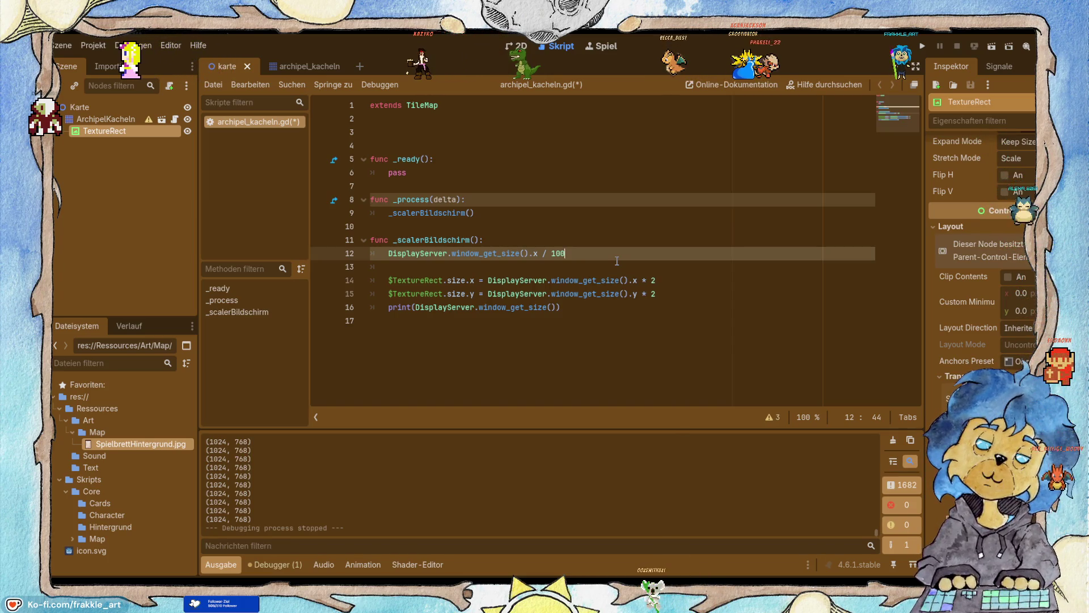
Move to empty line 3 and select the Skripts/Core/Hintergrund folder in FileSystem.
left_click(375, 146)
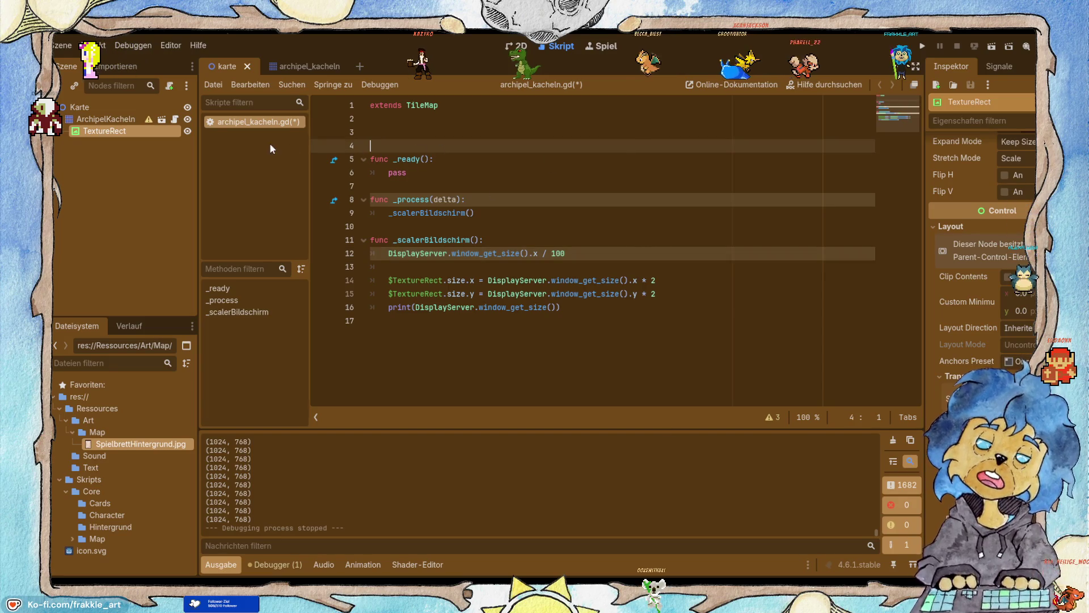
left_click(383, 127)
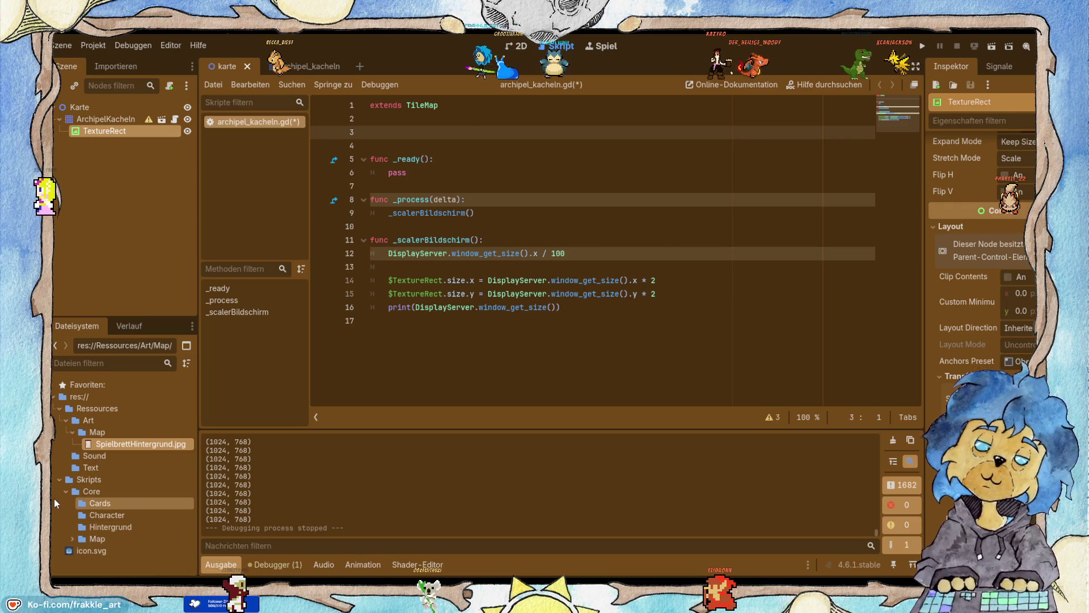
left_click(84, 525)
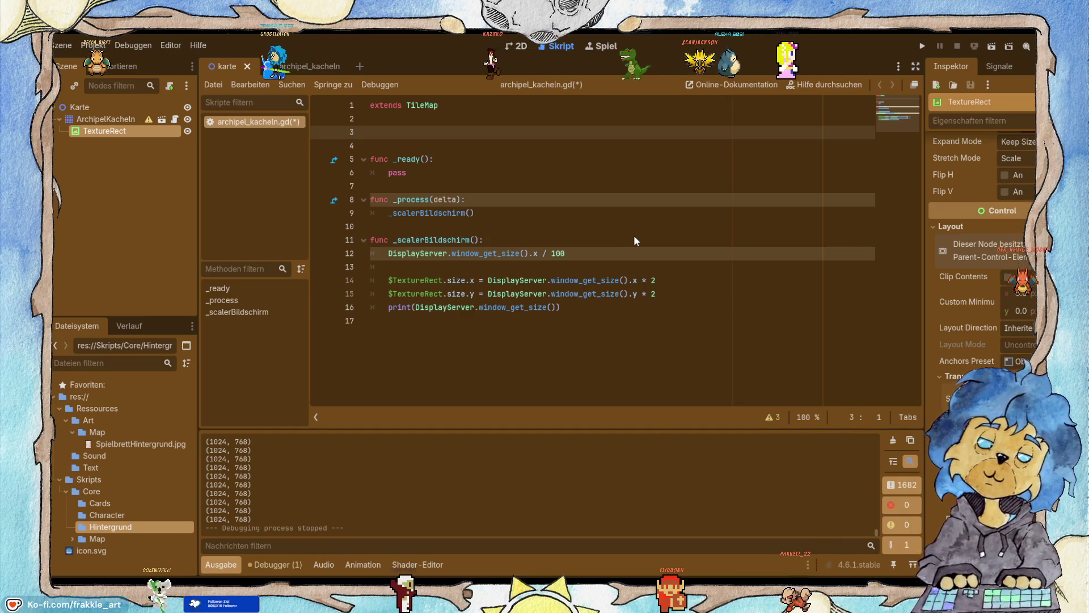
Create skallierer.gd in the Hintergrund folder and bring it up in the script editor.
key("Return")
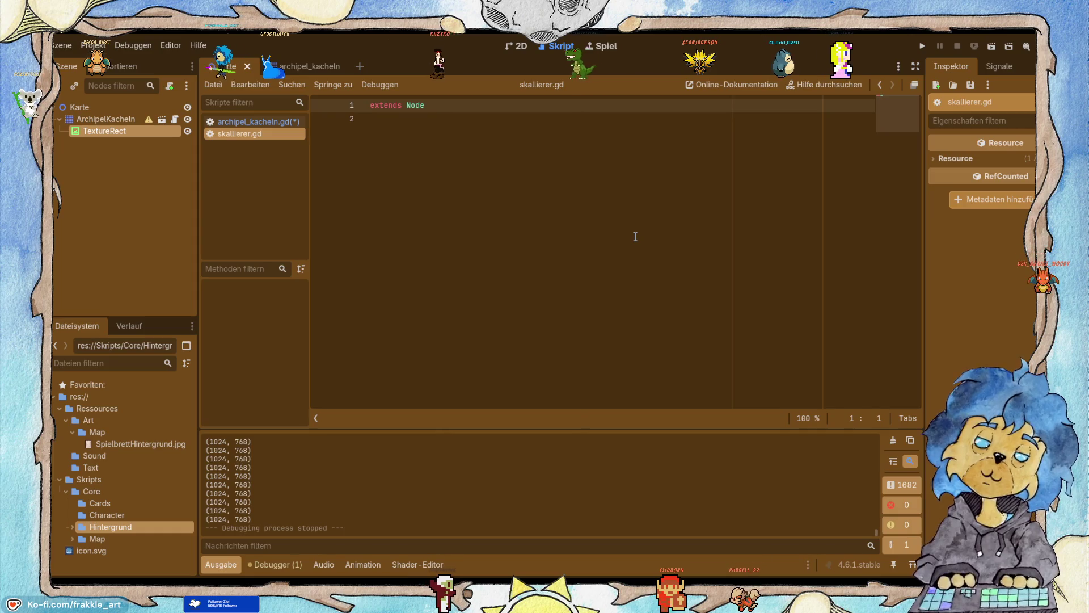
left_click(287, 125)
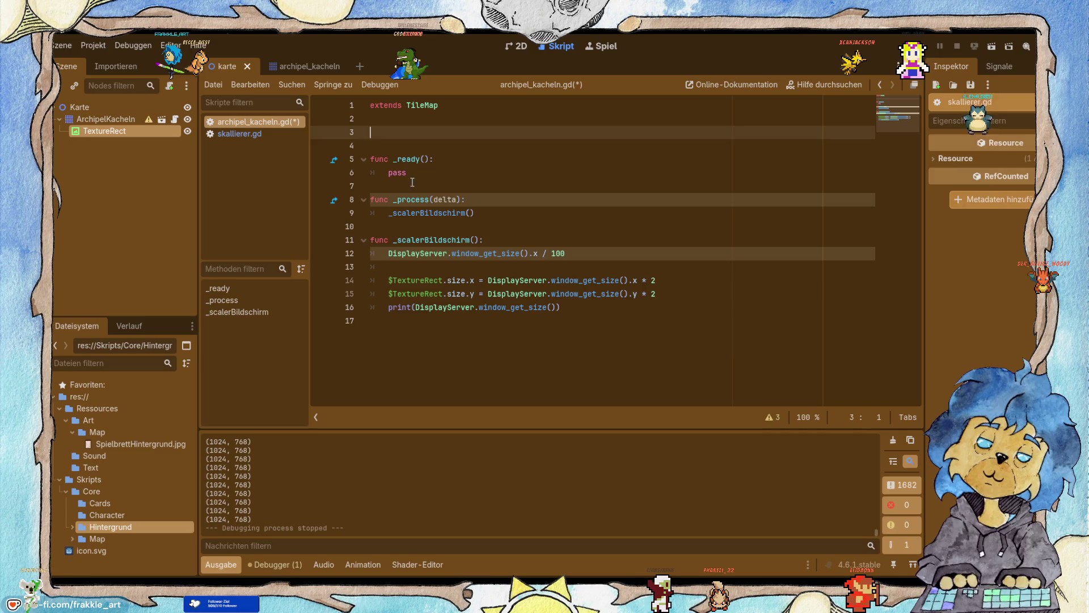
left_click(232, 132)
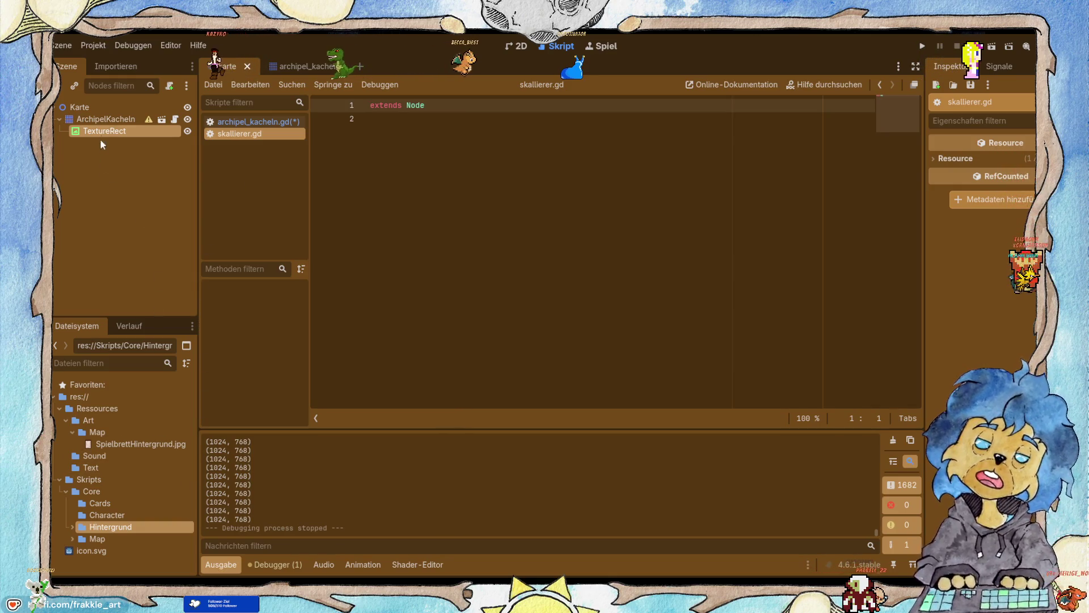
left_click(79, 108)
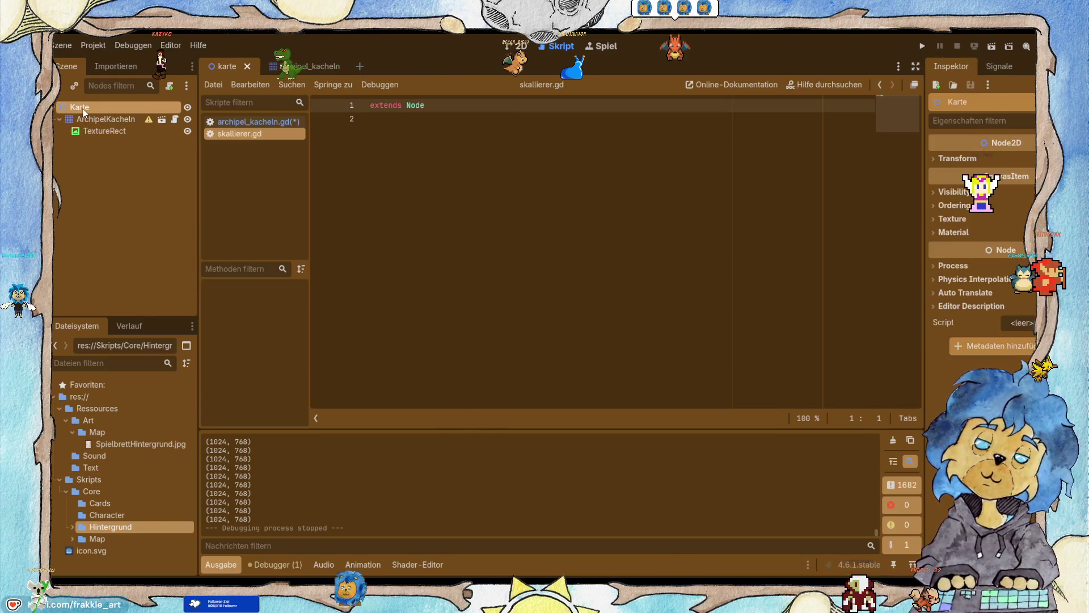
Make a new 2D scene with its root node renamed to skallierer, and save it.
left_click(366, 67)
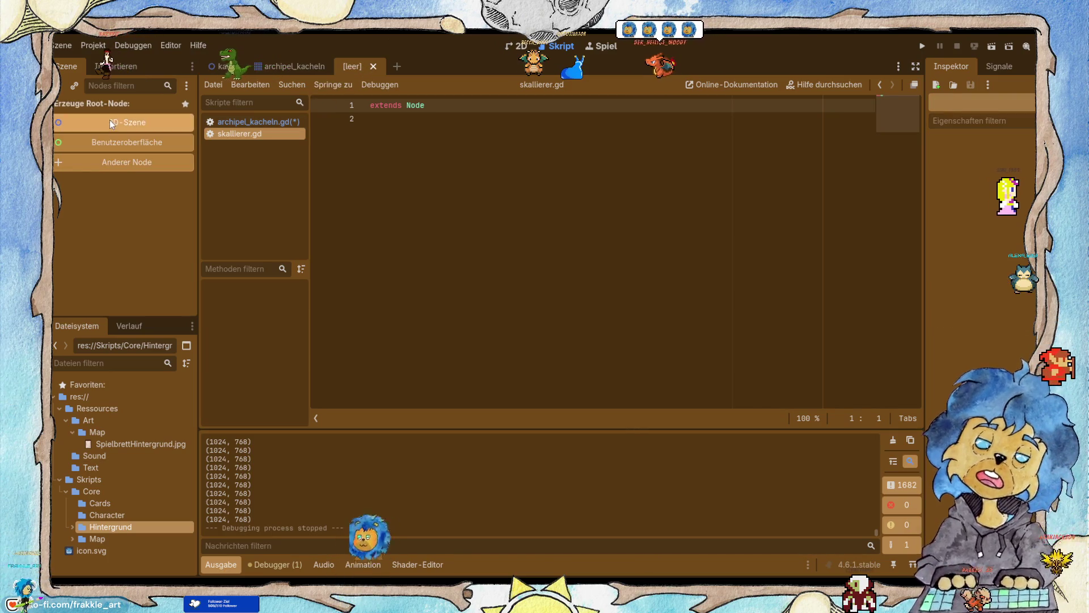
left_click(110, 120)
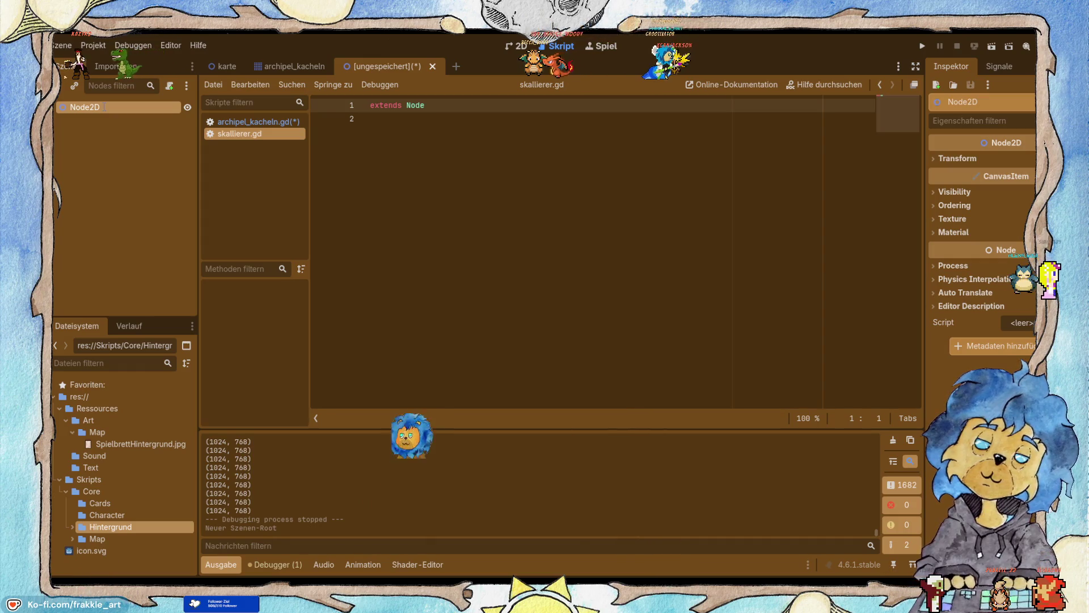
type("skallierer")
key("Return")
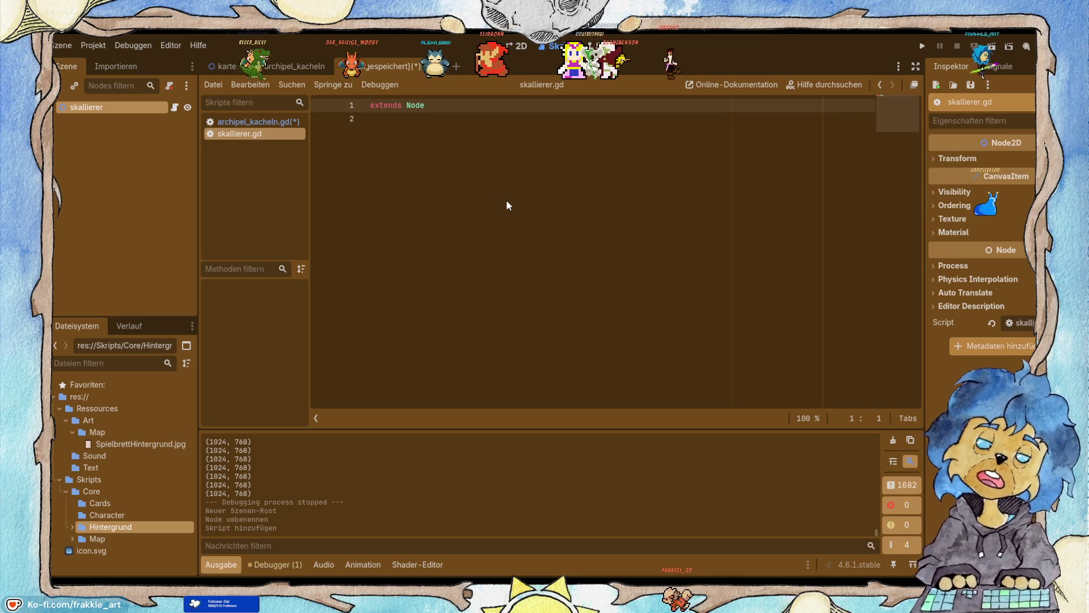
key("ctrl+s")
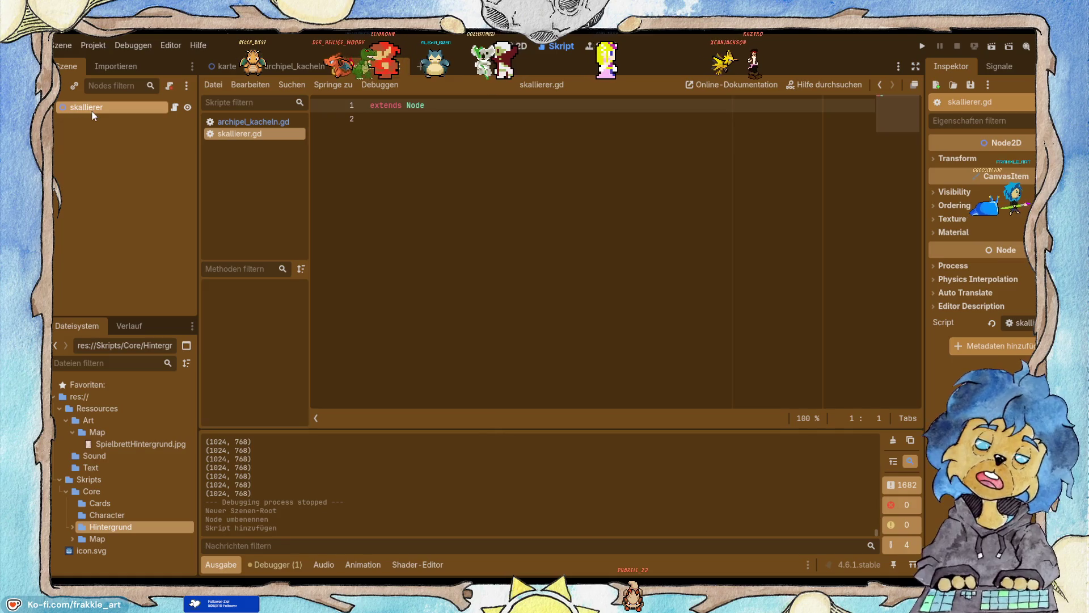
Instance the skallierer scene into karte as Karte's first child, above ArchipelKacheln.
left_click(273, 68)
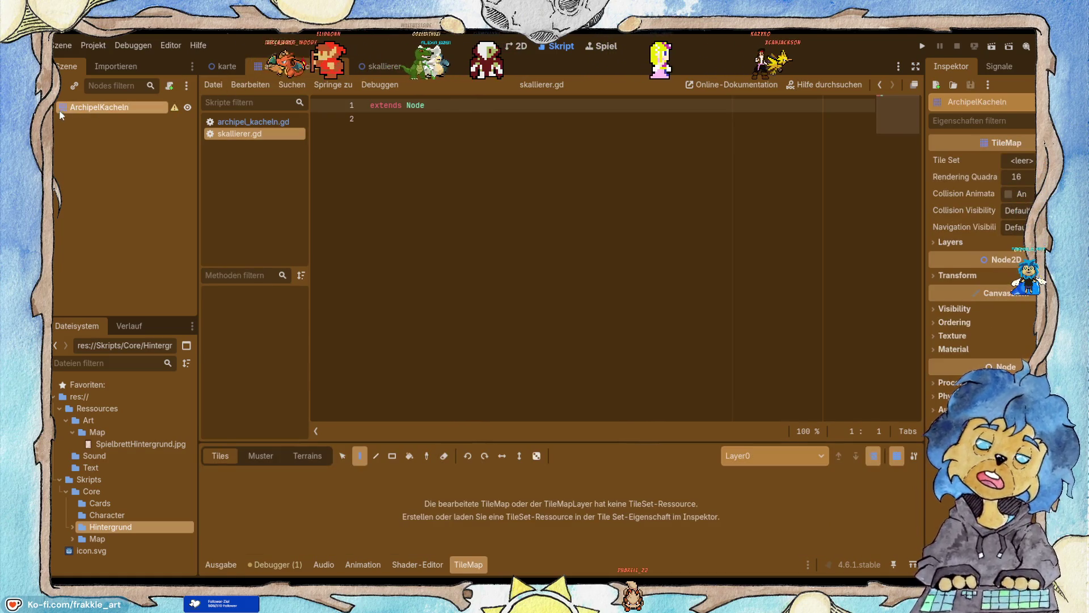
left_click(227, 66)
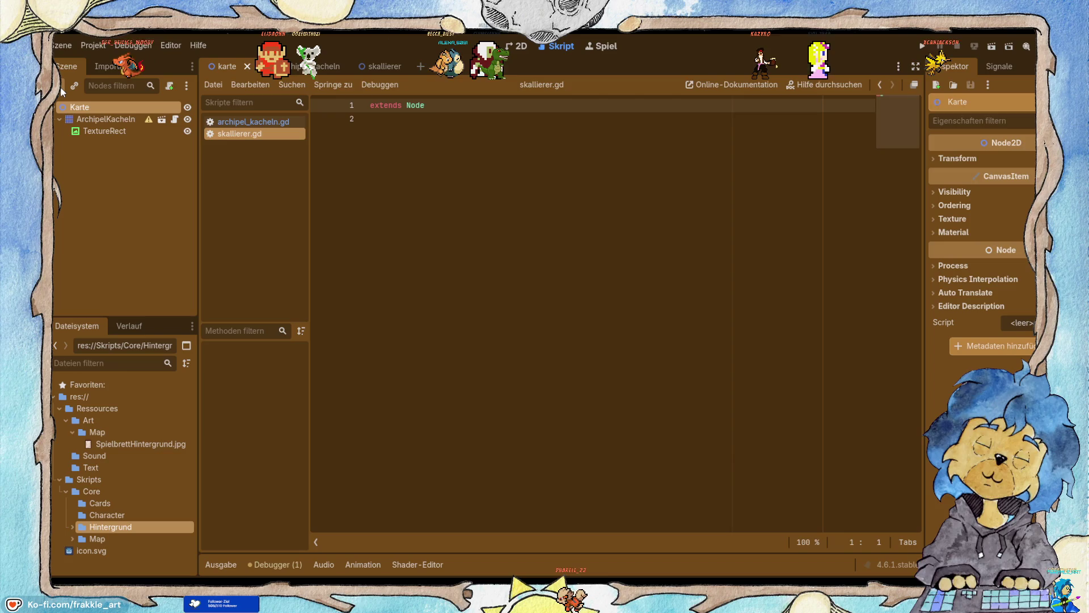
key("ctrl+v")
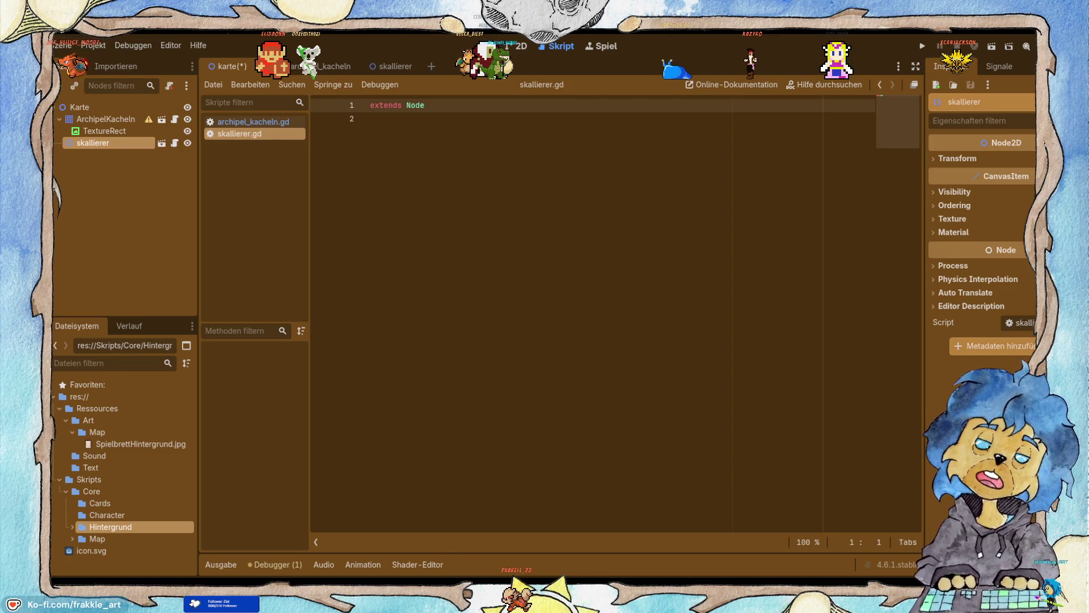
left_click_drag(95, 107, 100, 113)
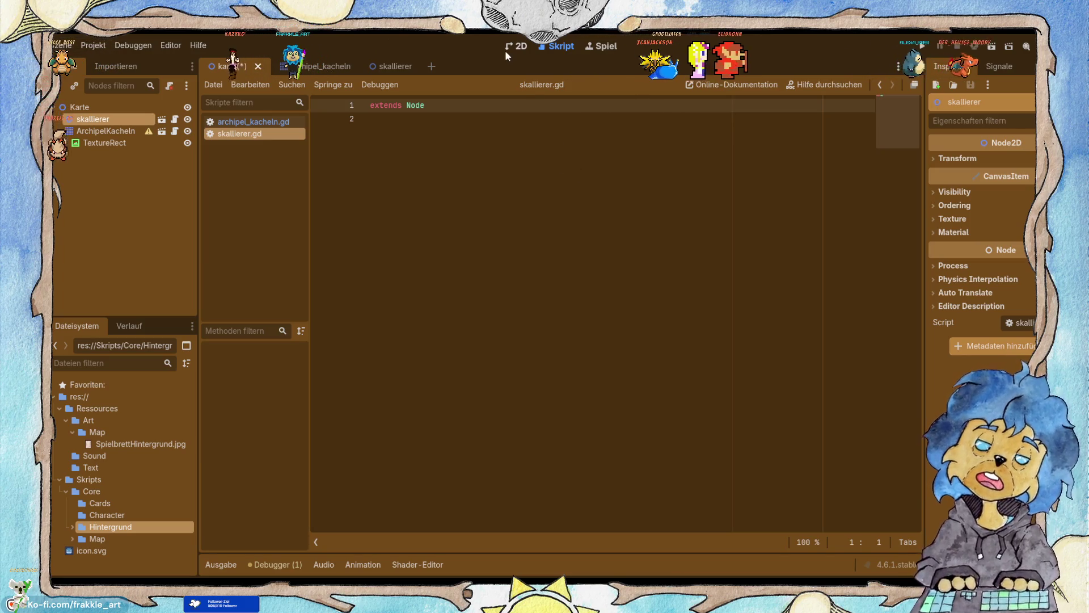
left_click(254, 123)
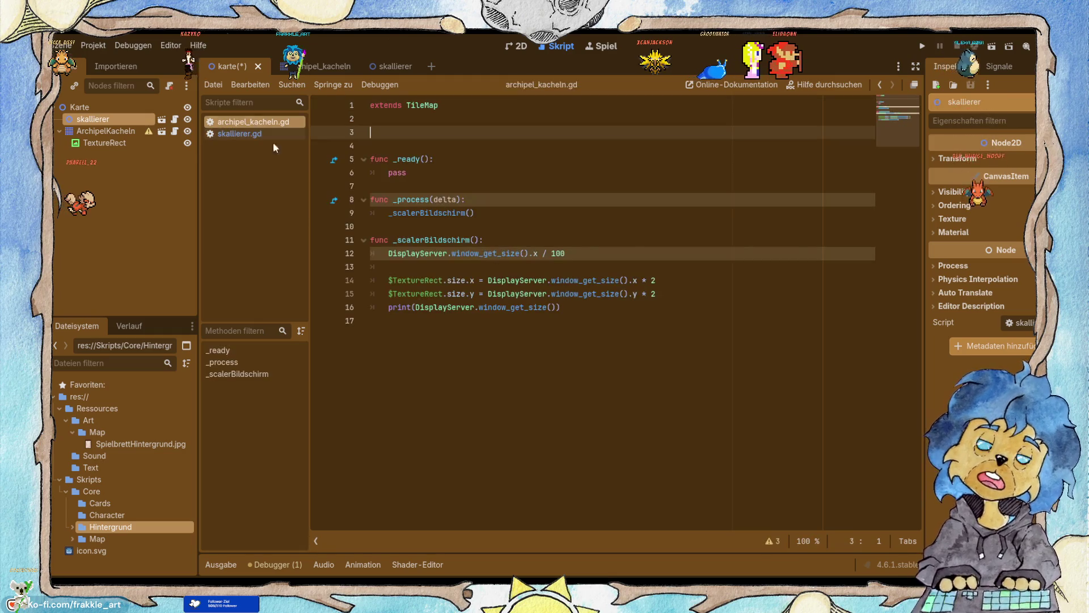
Add a _ready() function to skallierer.gd containing DisplayServer.window_get_size().x / 100.
left_click_drag(566, 253, 391, 255)
key("ctrl+c")
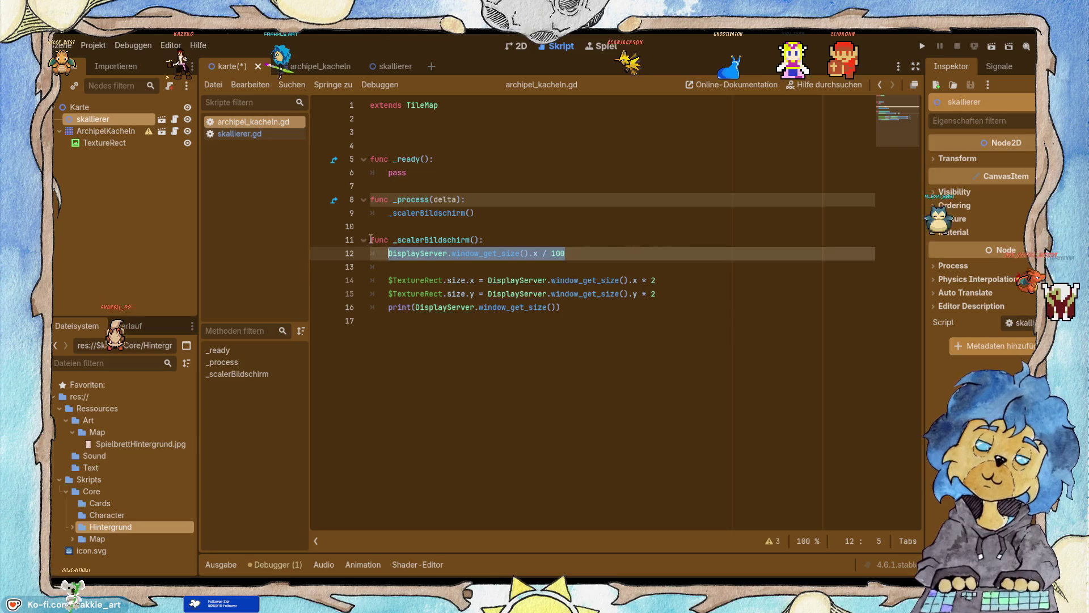
left_click(240, 135)
left_click(427, 150)
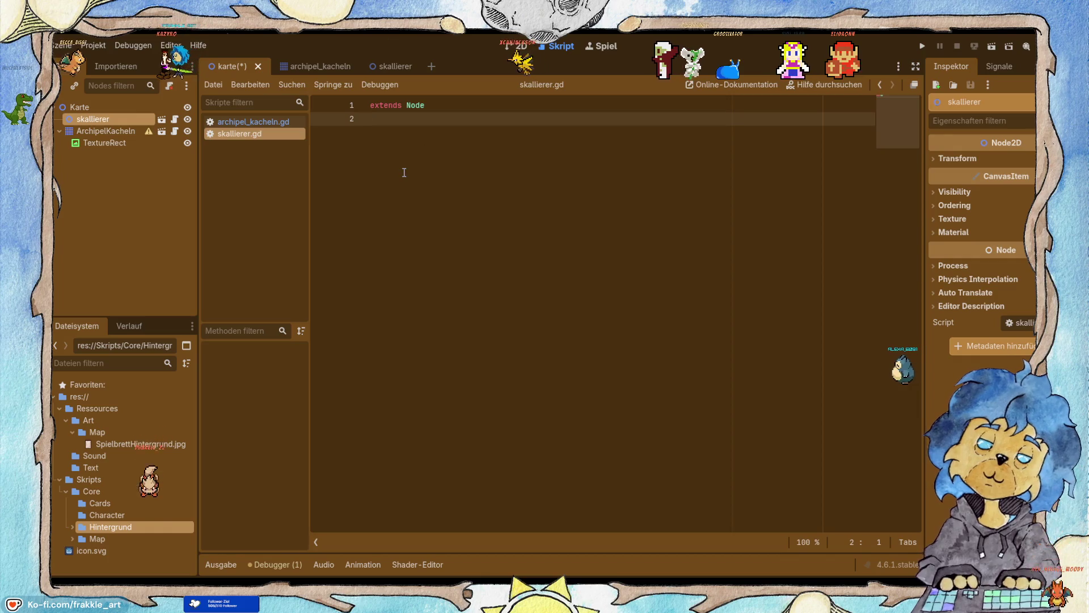
key("Return")
type("func")
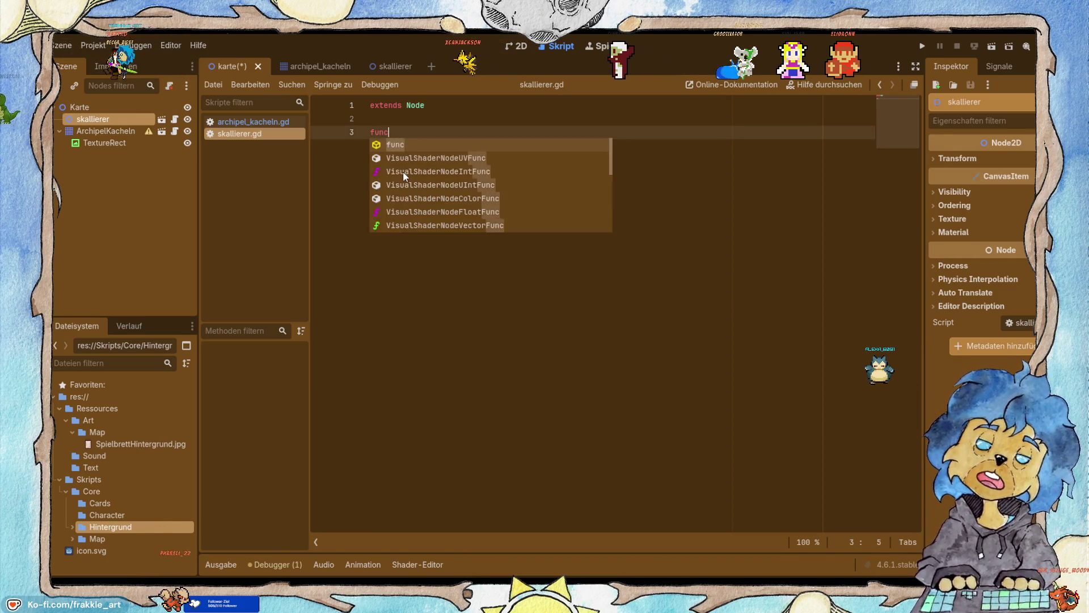
key("Return")
key("BackSpace")
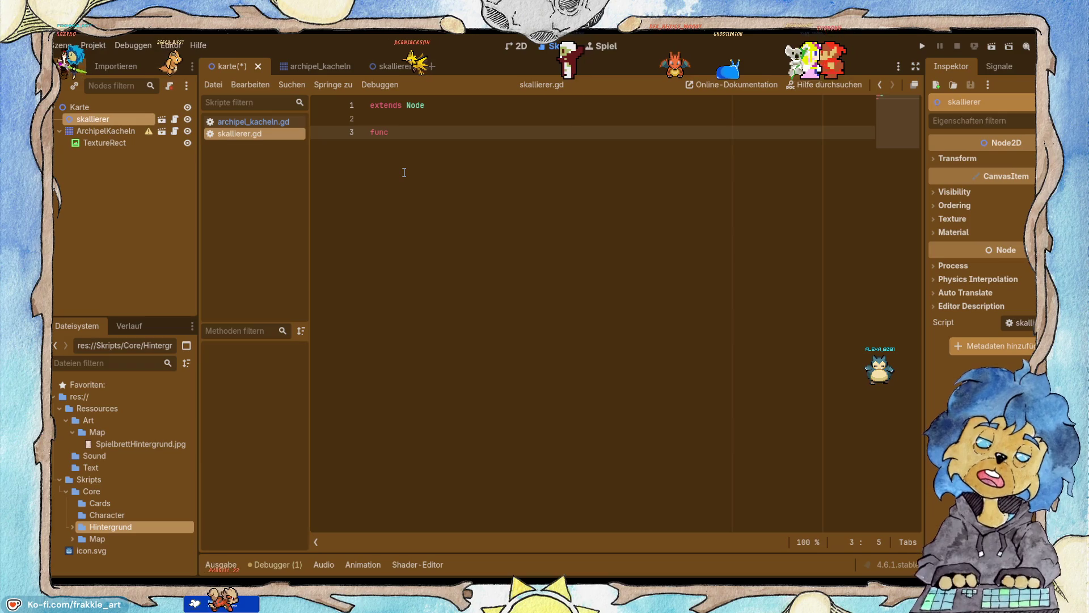
type("_")
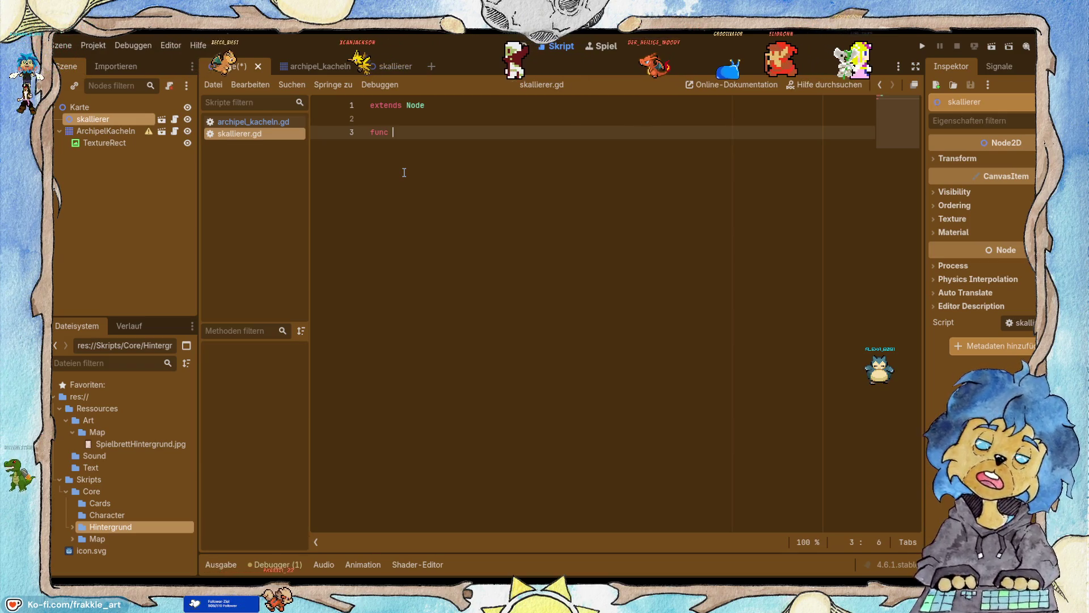
key("Return")
key("Return")
key("ctrl+v")
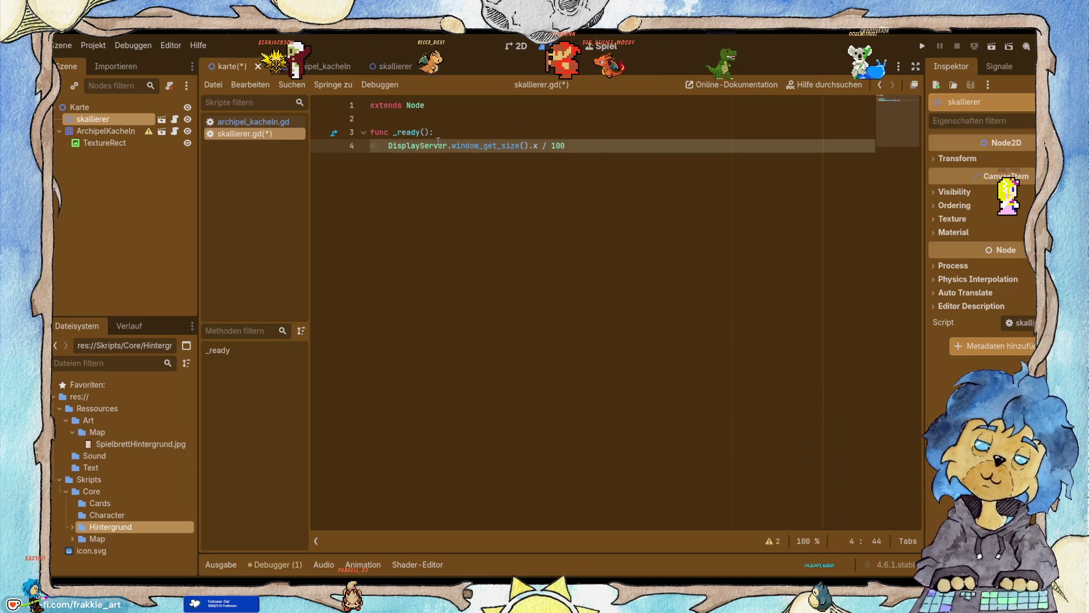
Delete the window-size expression on line 12 from archipel_kacheln.gd.
left_click(415, 105)
mouse_move(259, 133)
left_mouse_down()
mouse_move(259, 120)
mouse_move(264, 149)
mouse_move(261, 128)
left_mouse_up()
left_click(258, 122)
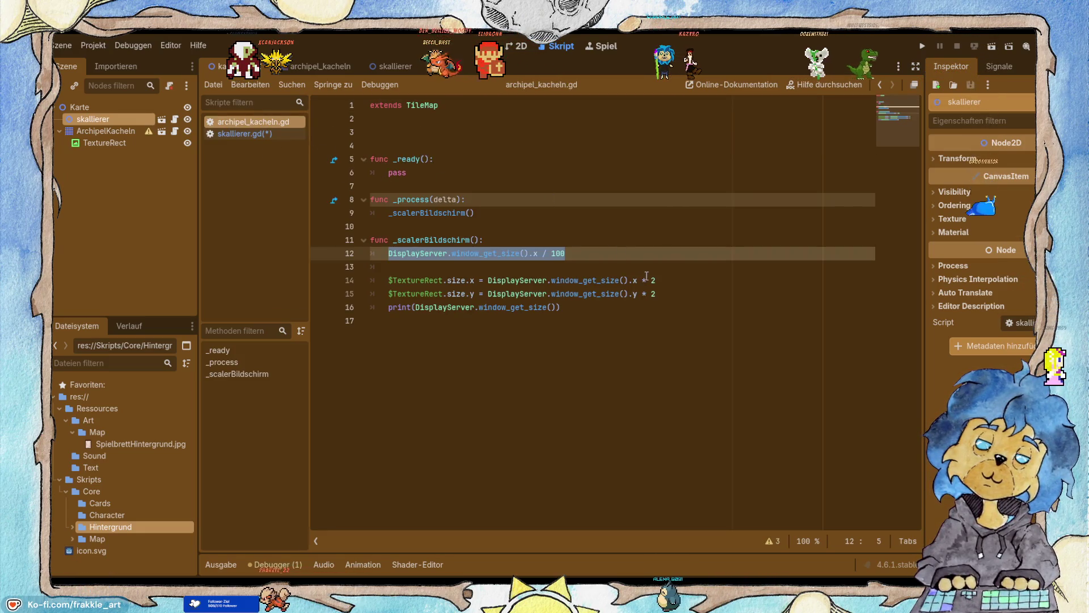
left_click(607, 267)
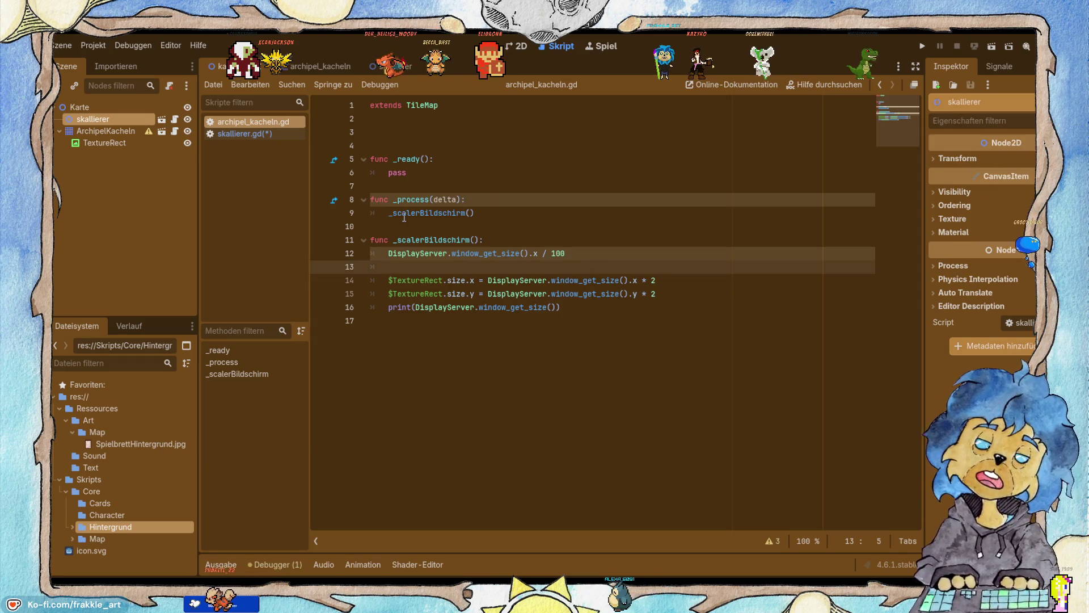
left_click(584, 253)
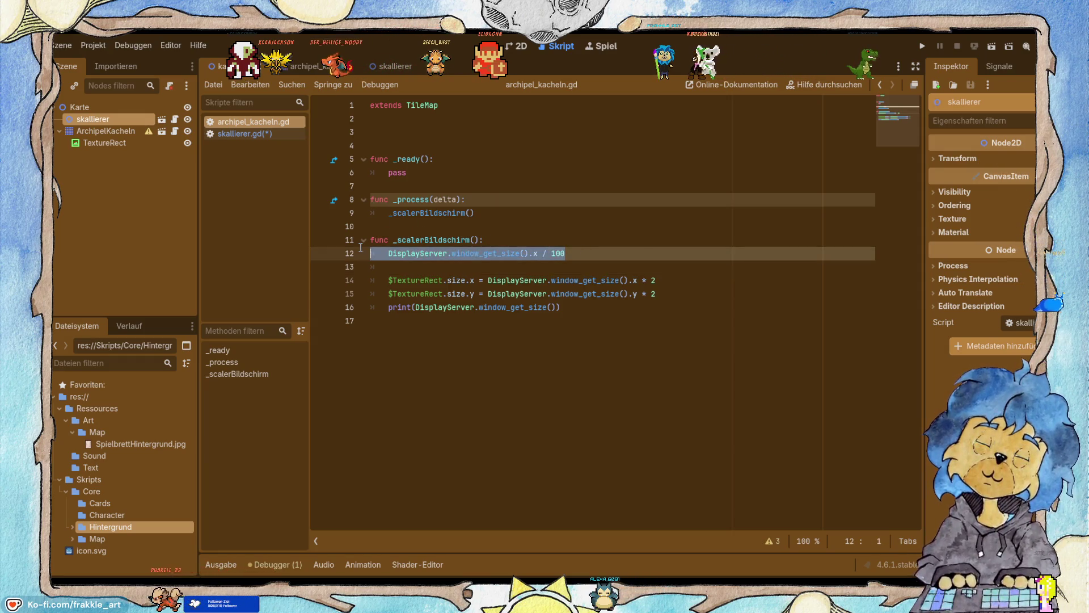
key("Delete")
key("Delete")
left_click(412, 253)
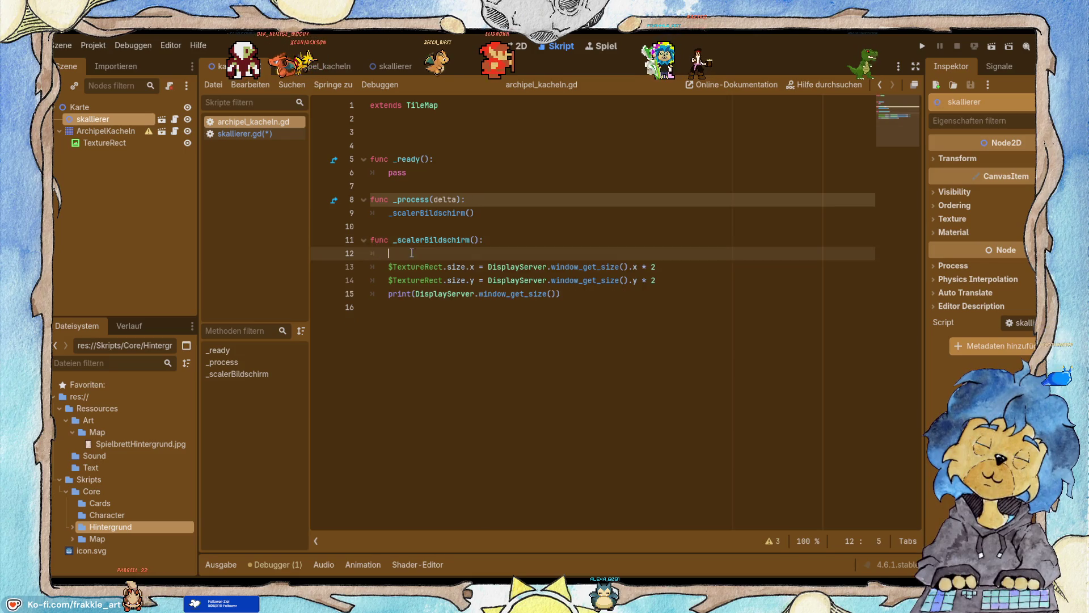
key("BackSpace")
left_click(248, 130)
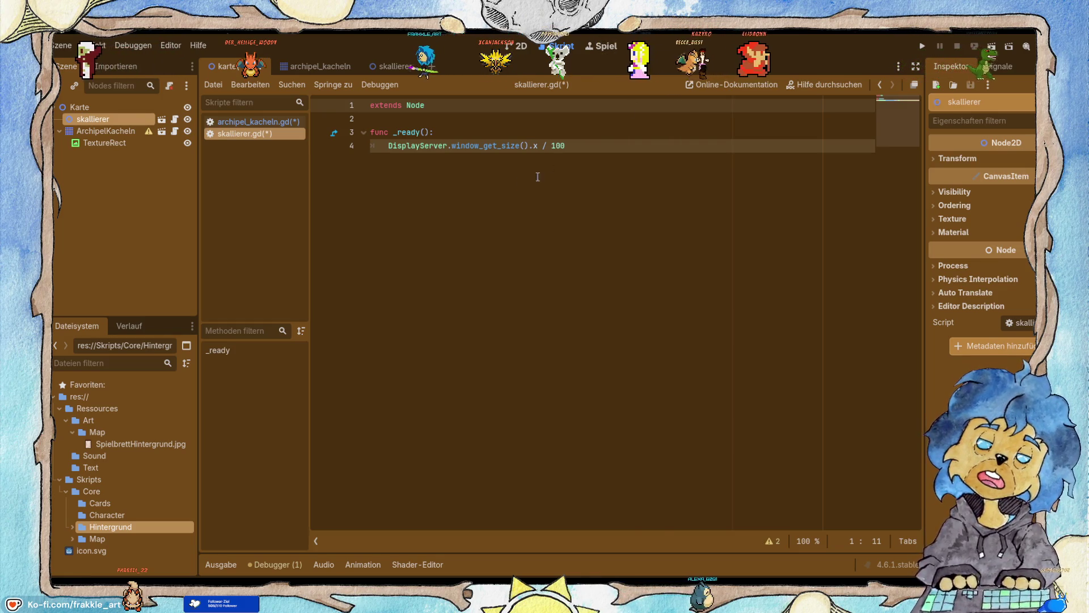
left_click(418, 119)
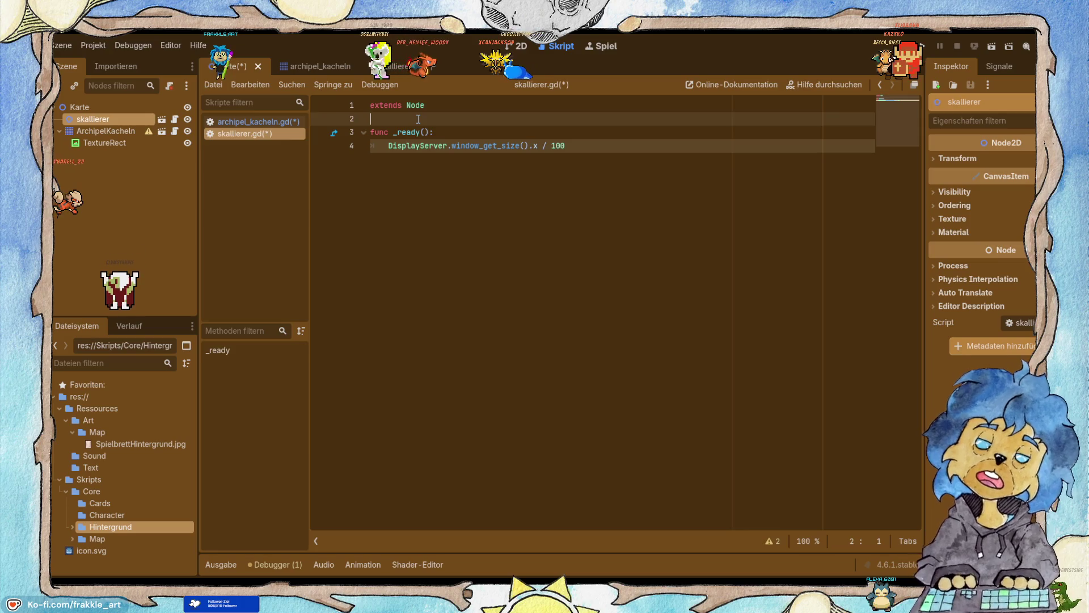
Declare var XonePercent and var YonePercent below extends Node.
key("Return")
key("Up")
key("Return")
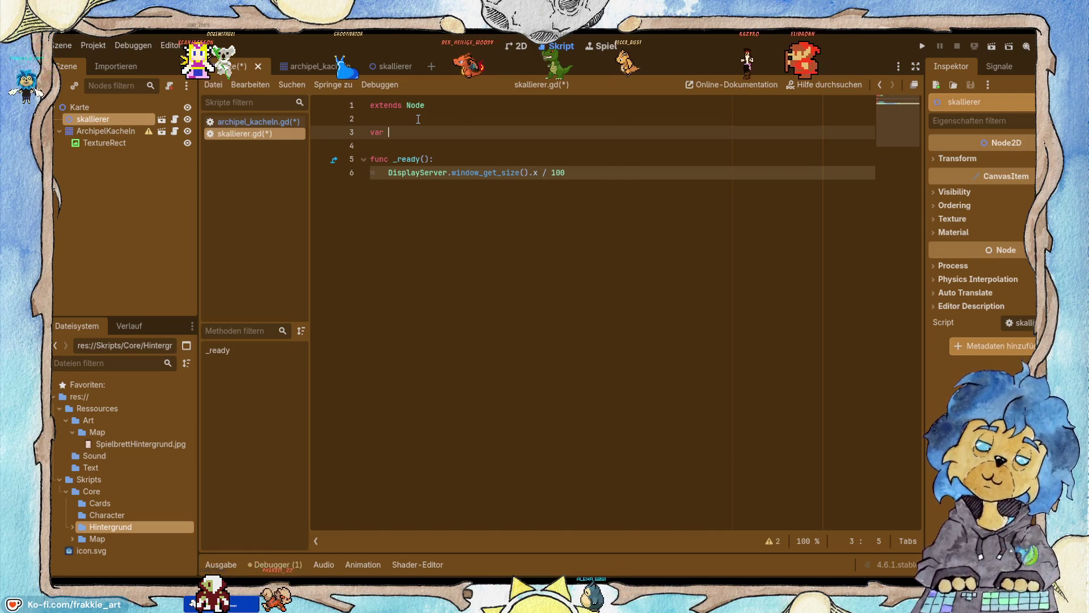
type("Xone")
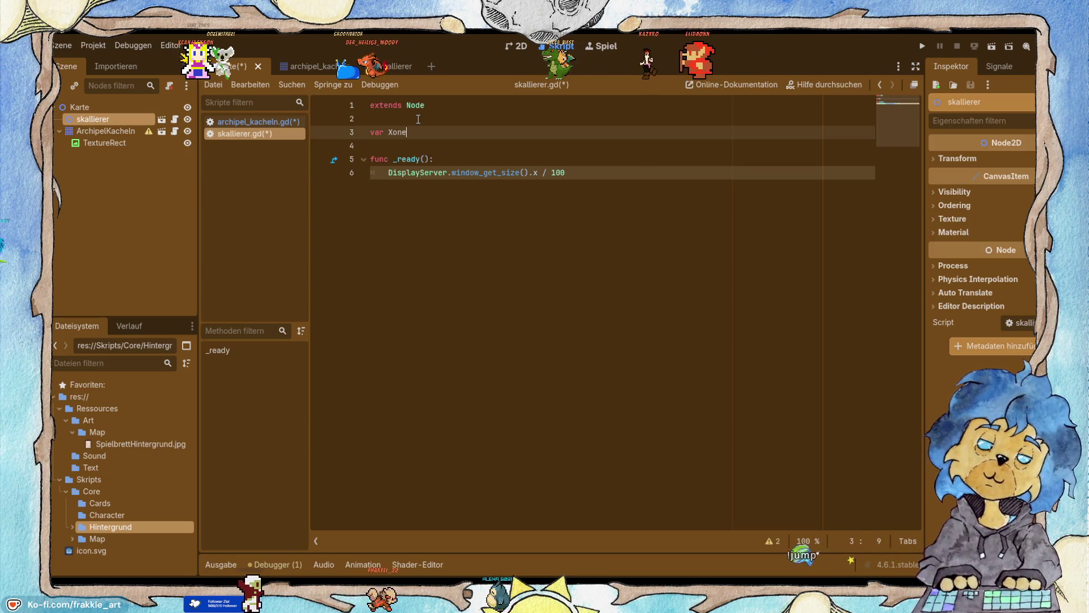
type("Percent")
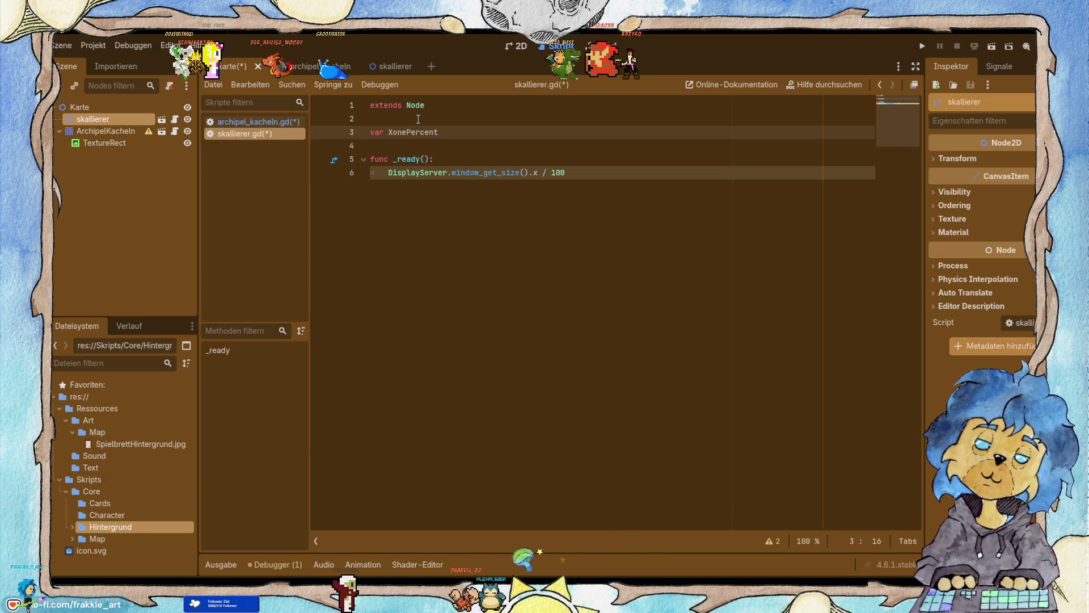
key("Return")
type("vaer")
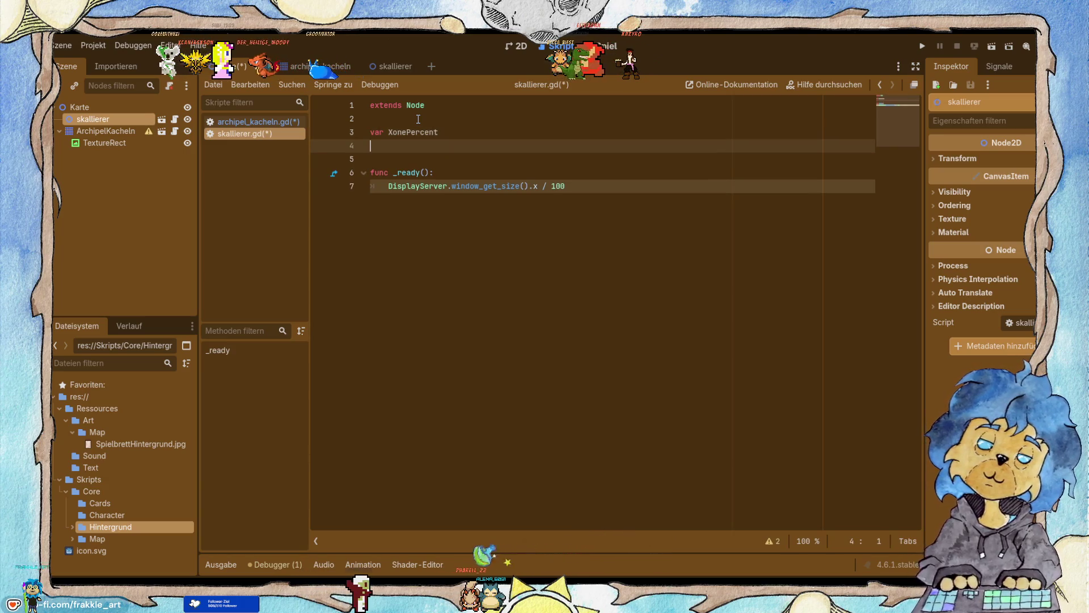
key("BackSpace")
key("BackSpace")
type("r YonePercemn")
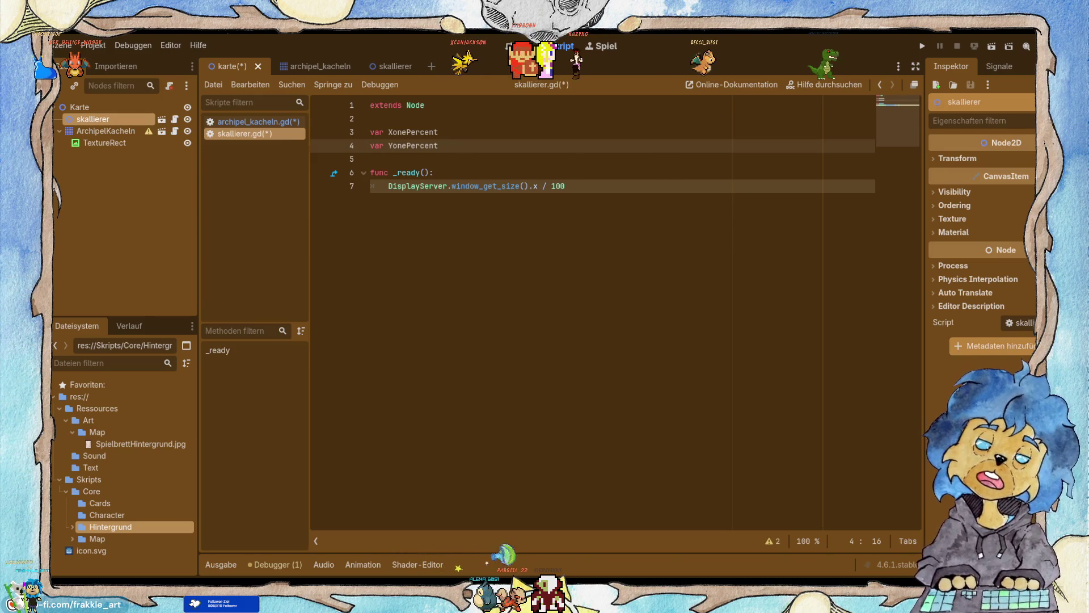
Put XonePercent in front of DisplayServer on line 7 of _ready.
double_click(403, 128)
key("ctrl+c")
left_click(388, 186)
key("ctrl+v")
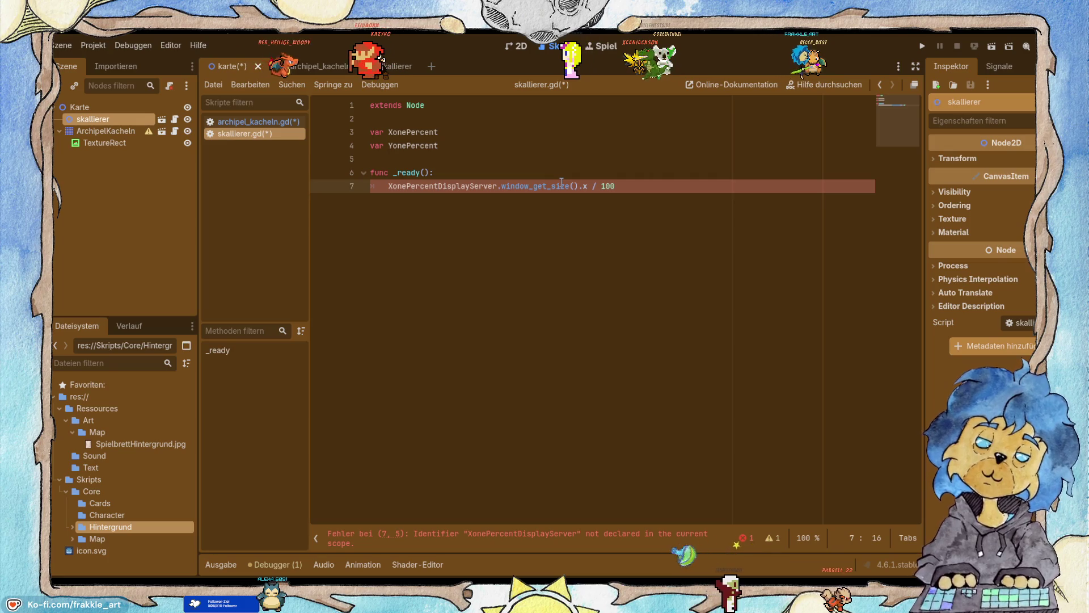
Complete line 7 as XonePercent = DisplayServer.window_get_size().x / 100.
type("=")
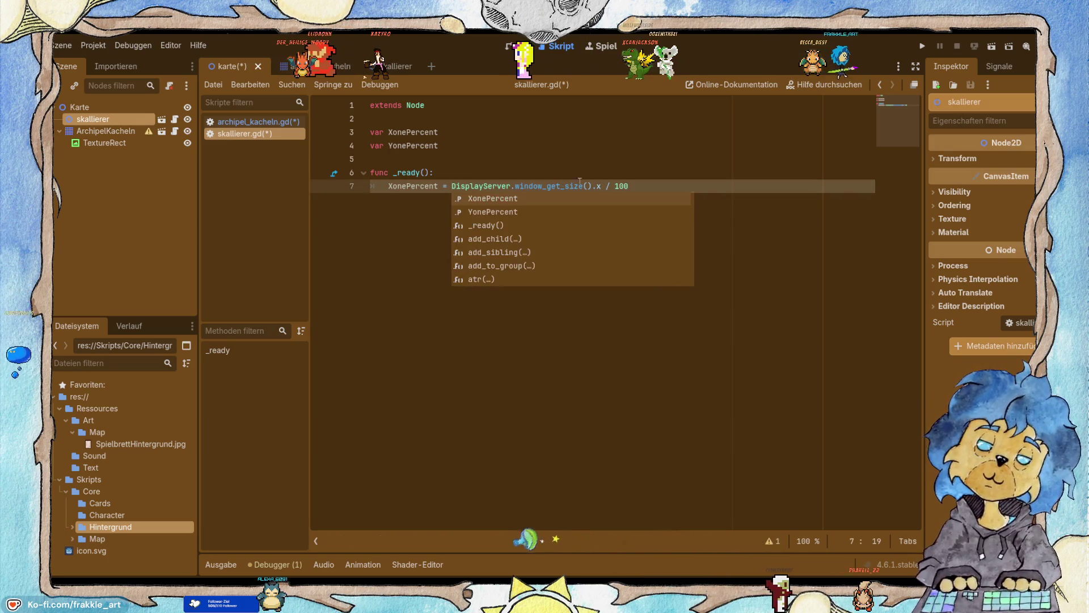
left_click(669, 173)
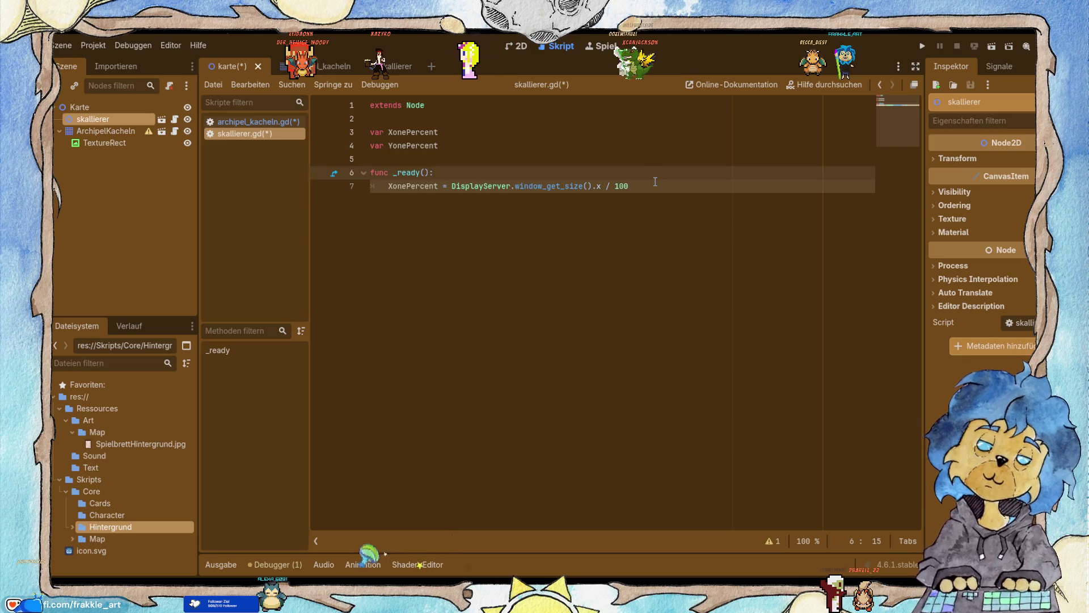
left_click(648, 185)
left_click(493, 157)
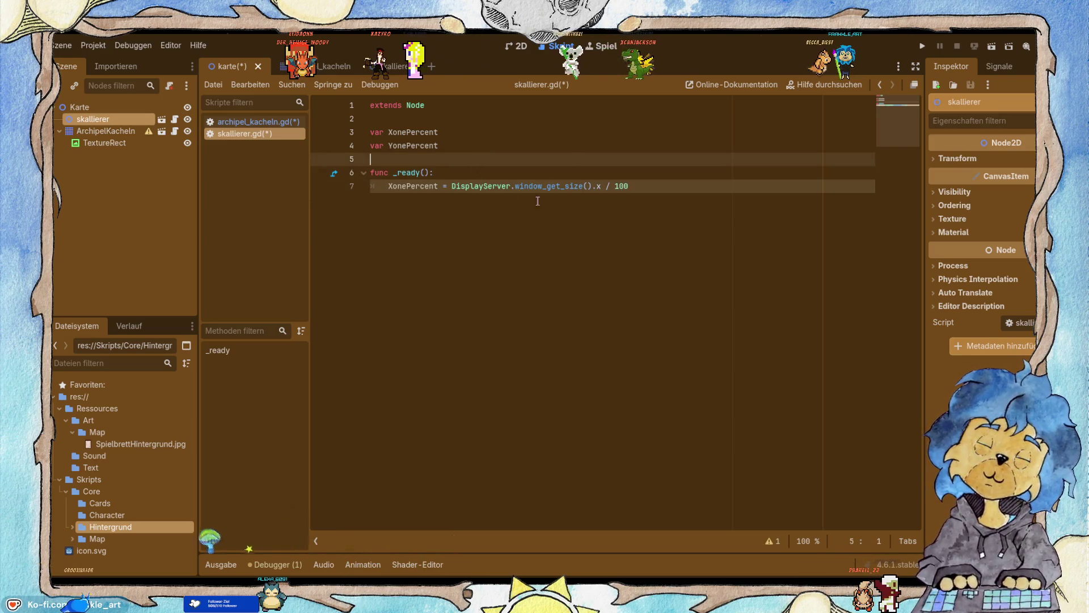
left_click(660, 185)
Add YonePercent = DisplayServer.window_get_size().y / 100 on line 8 and save.
key("Return")
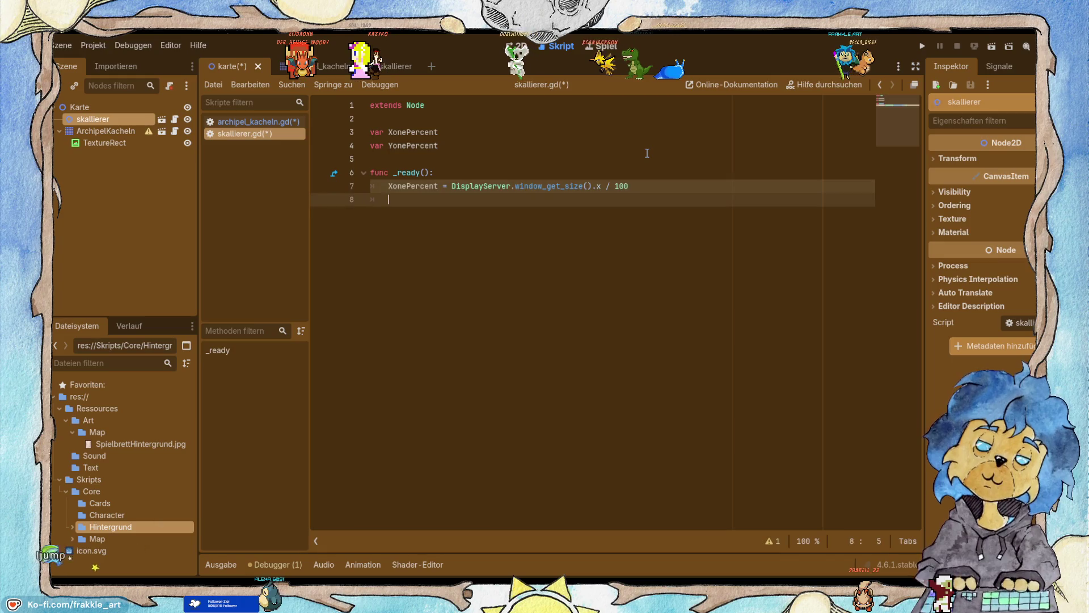
type("YonePercent")
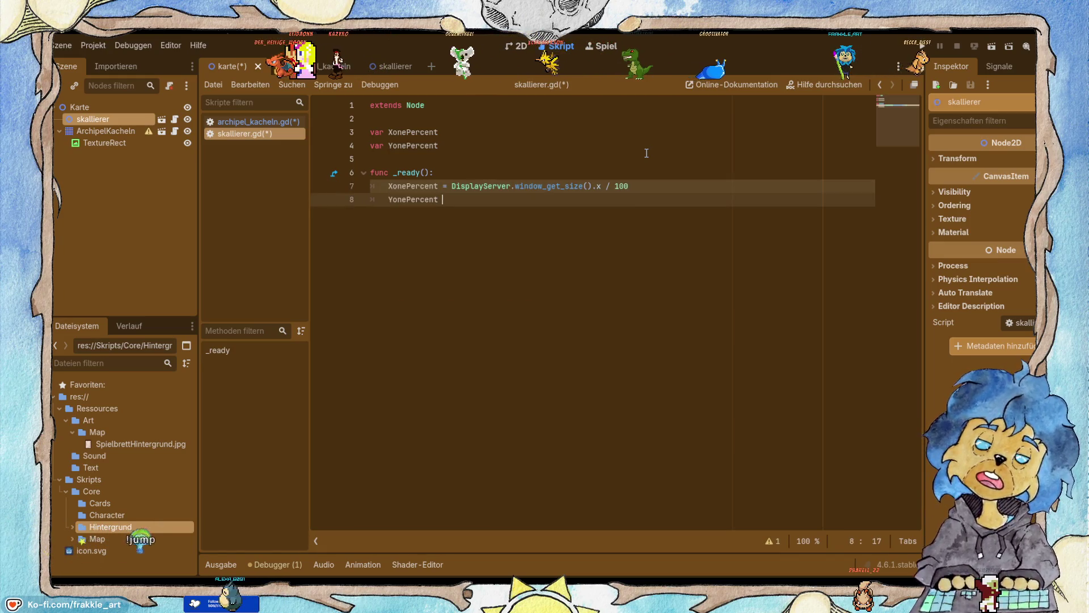
type(" = Di")
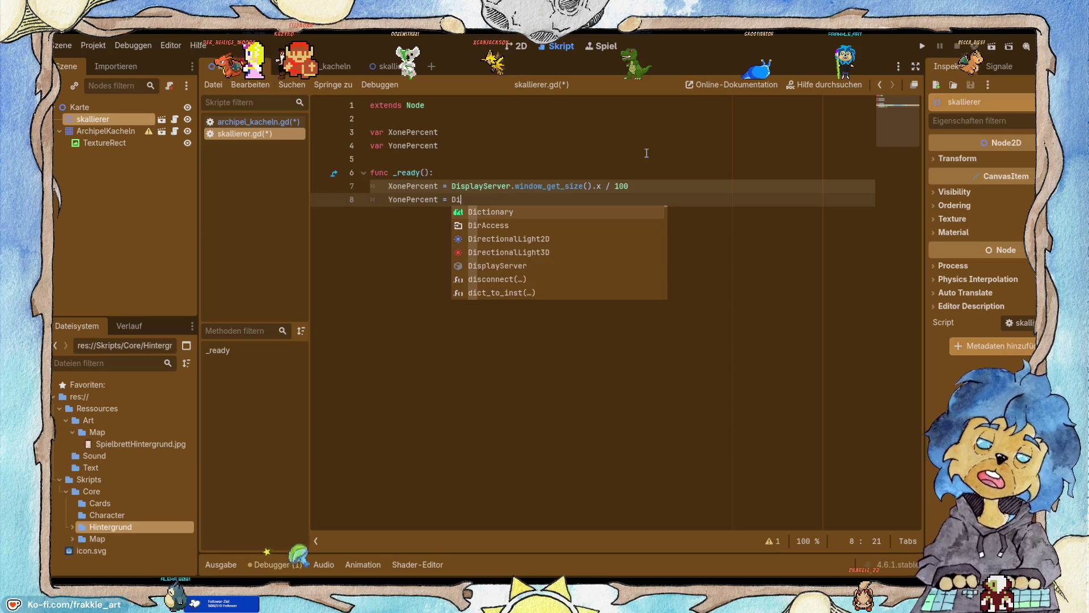
type("sp")
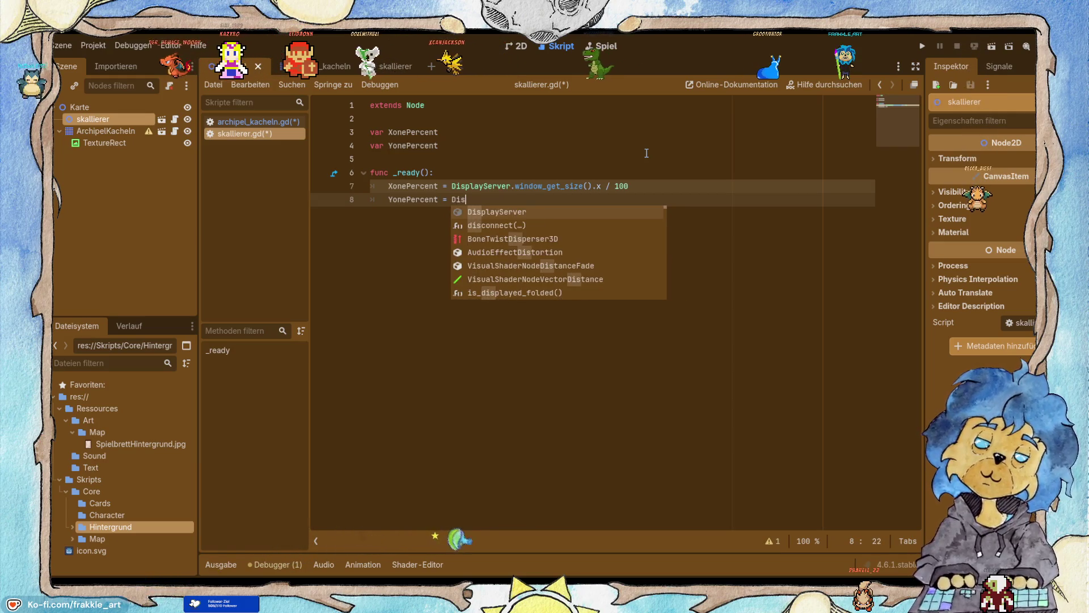
key("Return")
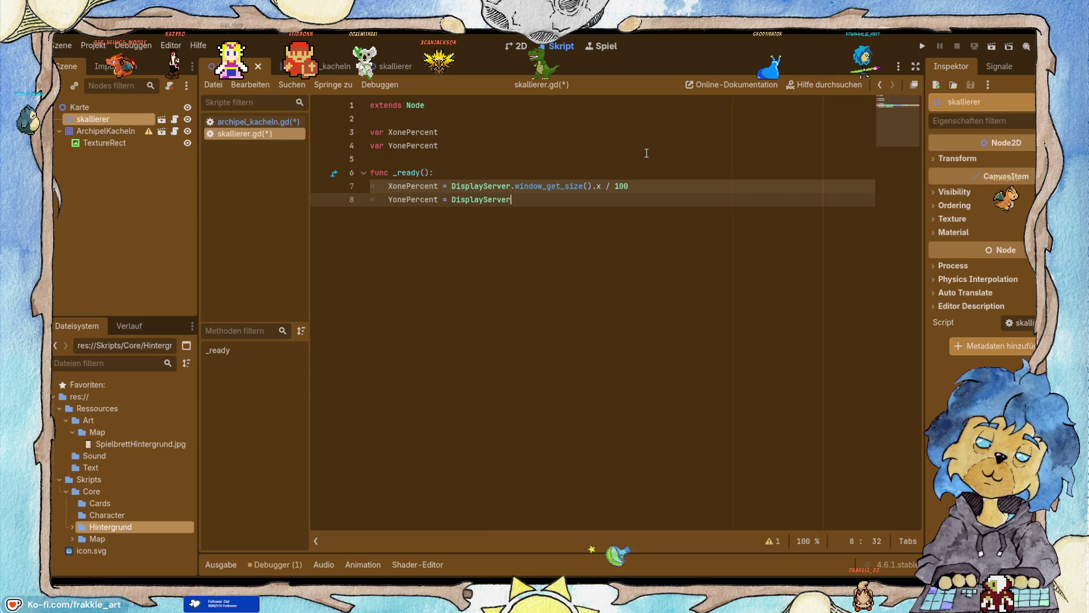
type(".w")
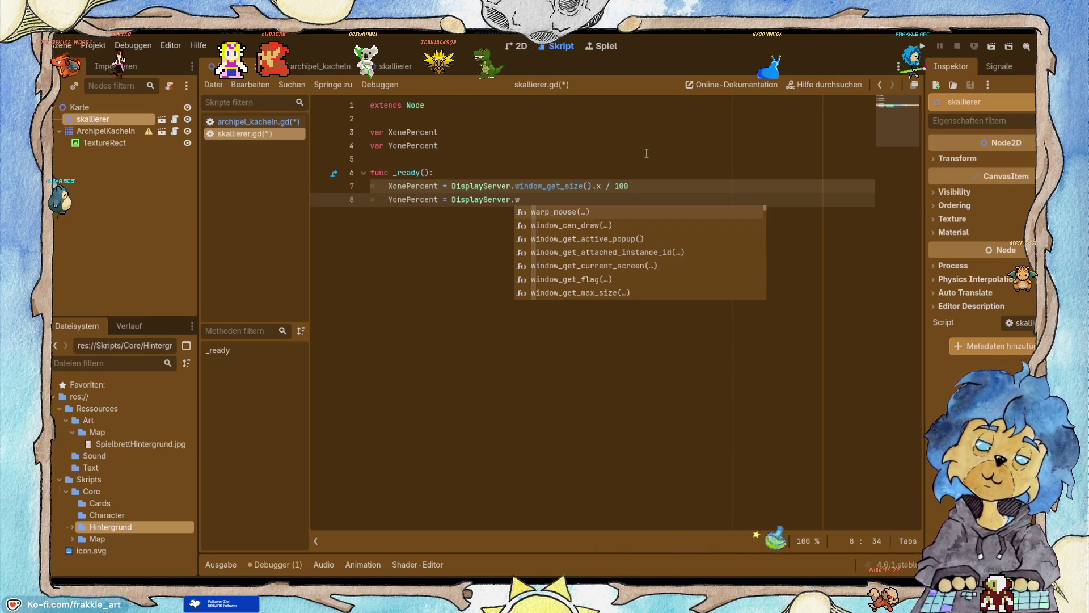
key("Escape")
left_click_drag(628, 186, 510, 187)
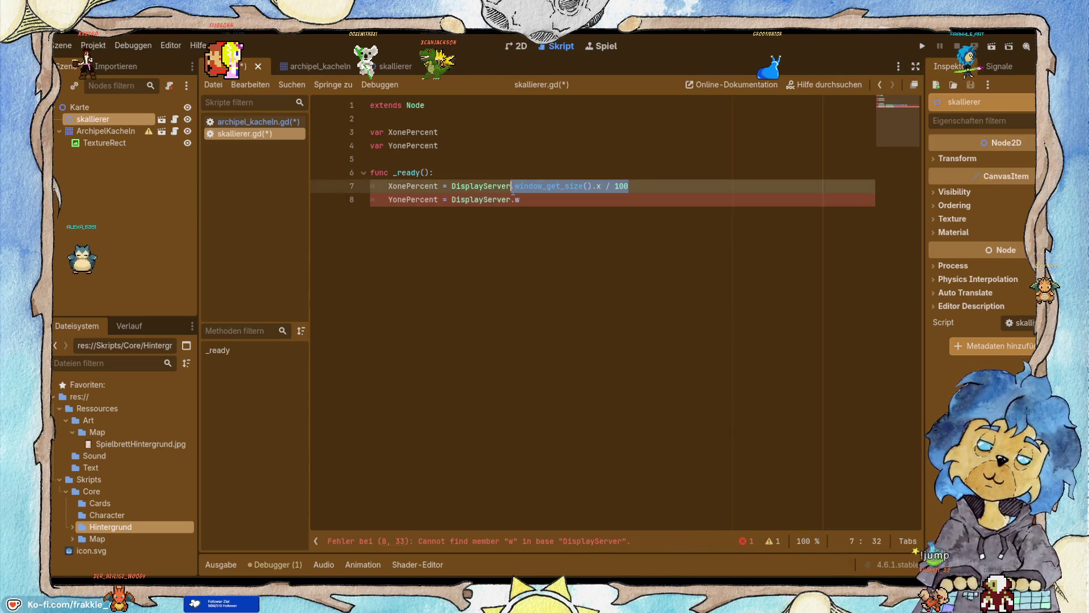
key("ctrl+c")
left_click(532, 199)
key("BackSpace")
key("BackSpace")
key("ctrl+v")
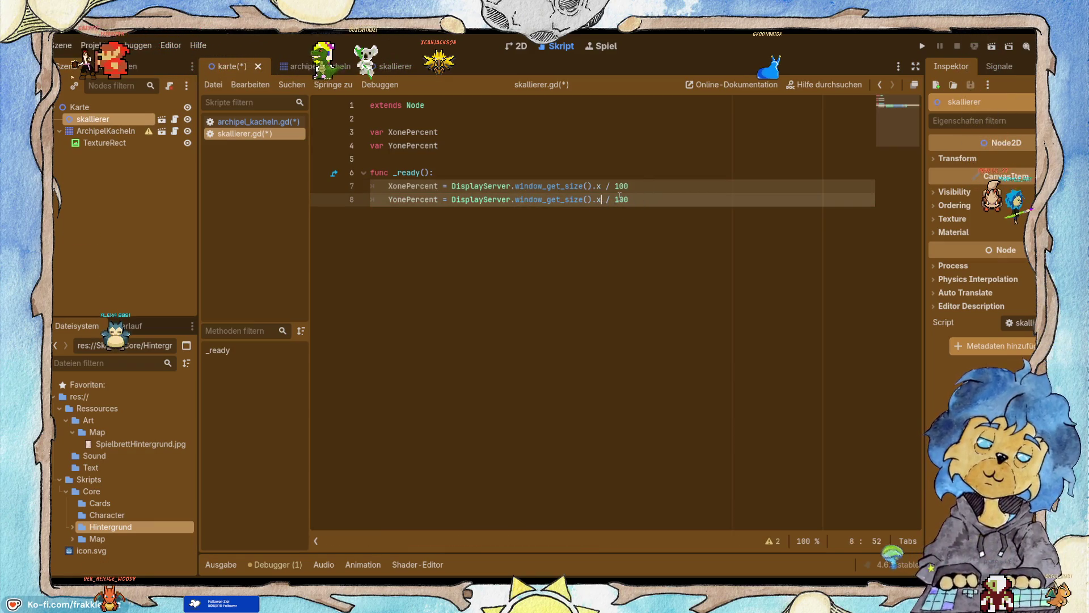
key("BackSpace")
type("y")
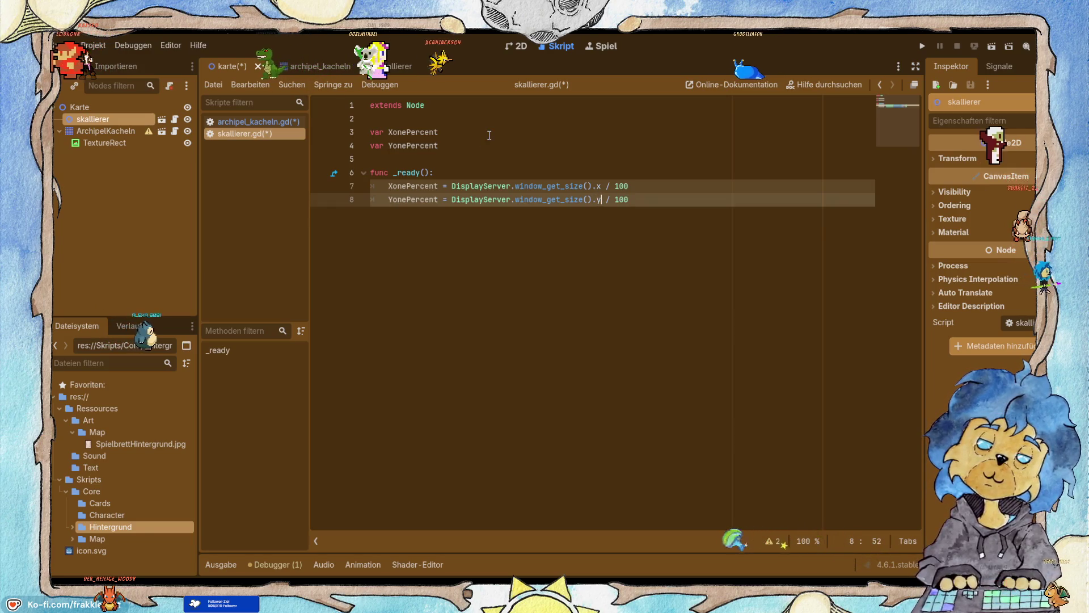
key("ctrl+s")
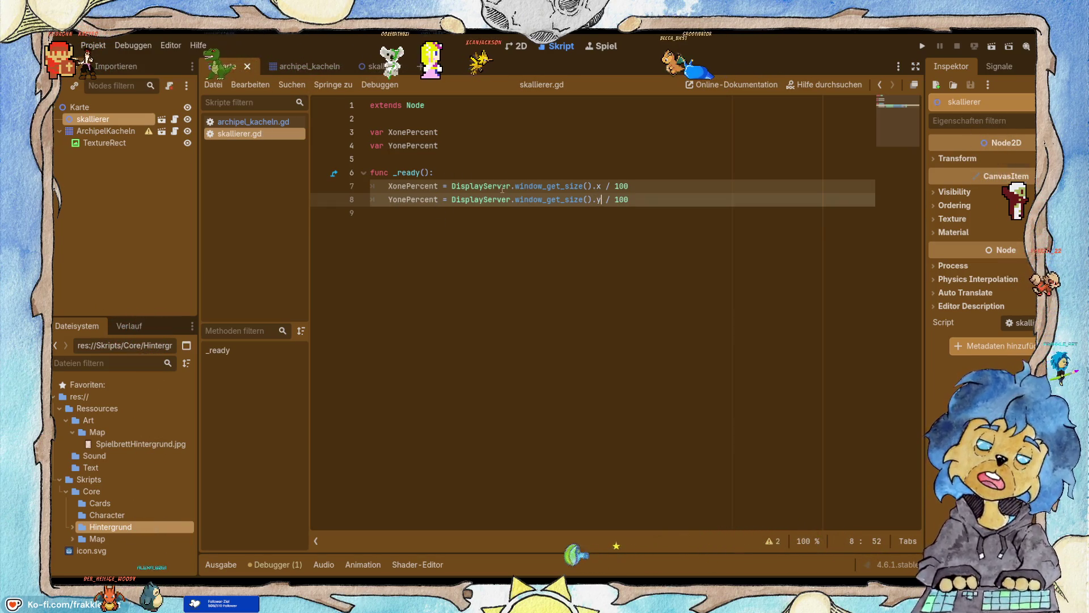
Replace both assignment lines in _ready with pass.
left_click_drag(636, 205, 389, 186)
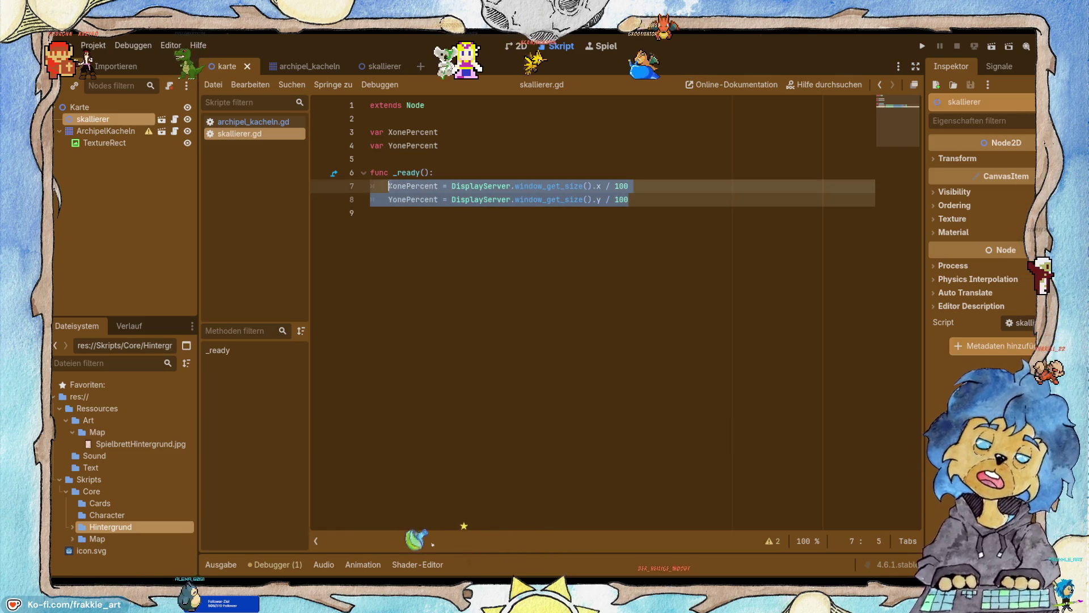
key("BackSpace")
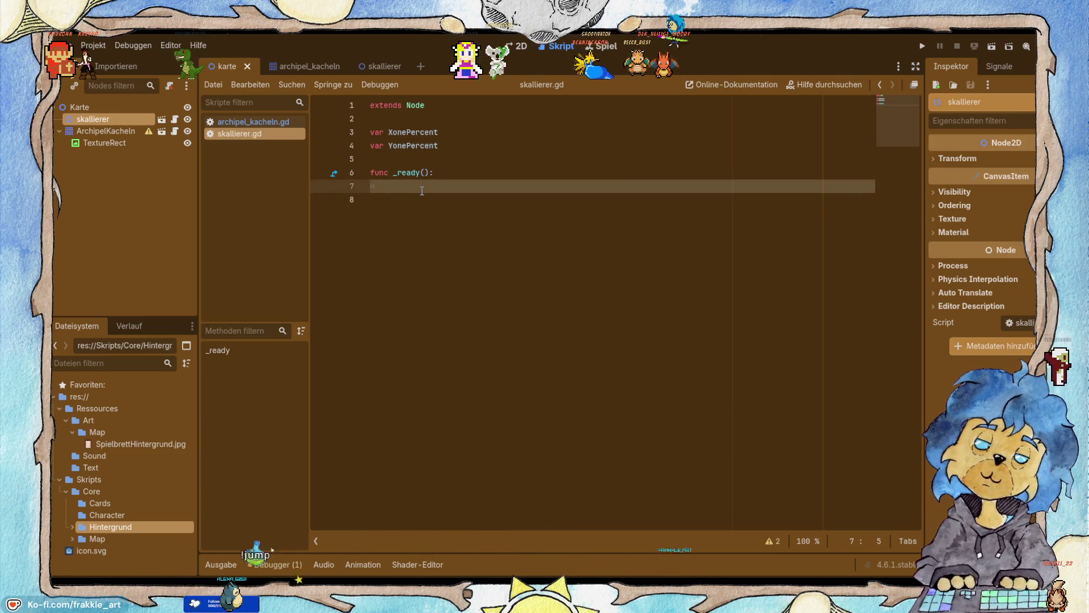
type("pass")
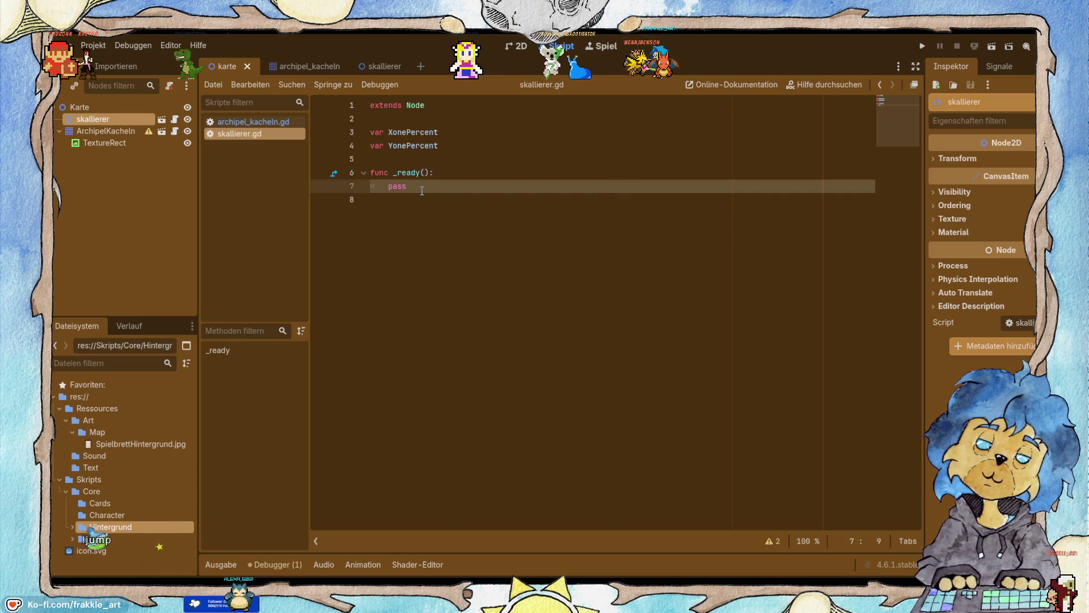
Turn the _ready function into _process(delta).
key("BackSpace")
key("BackSpace")
key("BackSpace")
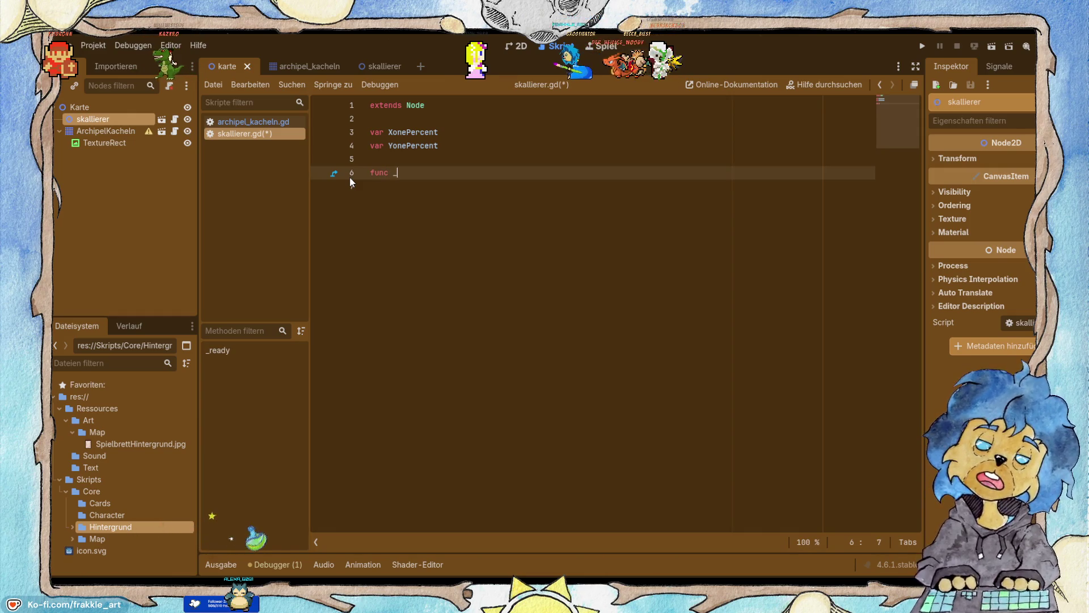
type("_pr")
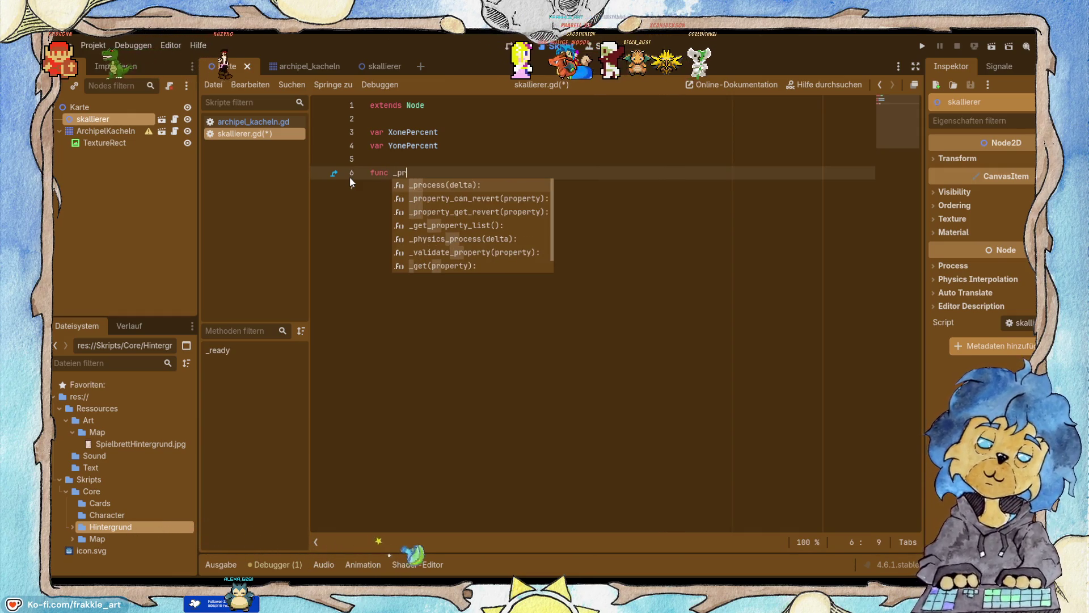
key("Return")
key("Return")
key("Return")
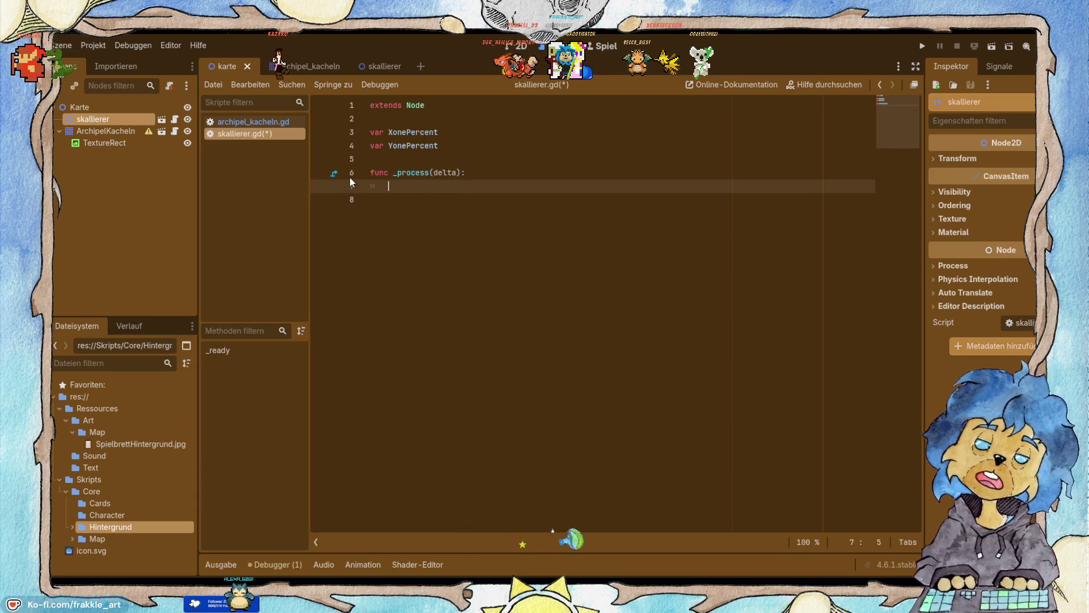
Add func CalcOnePercent() holding the XonePercent and YonePercent window-size lines.
type("fu")
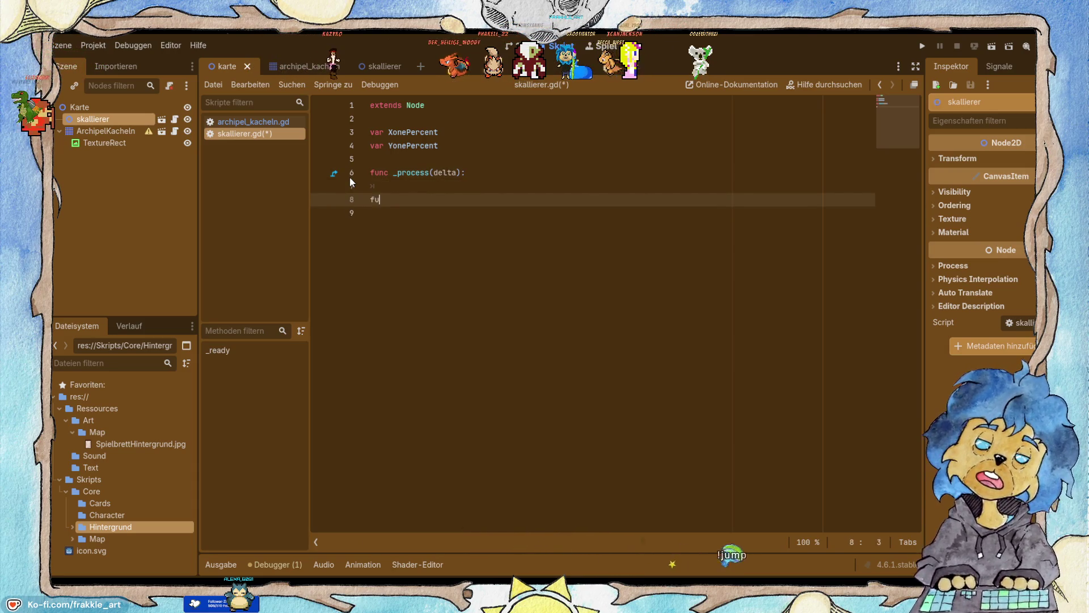
type("nc_ CalcOnePercent")
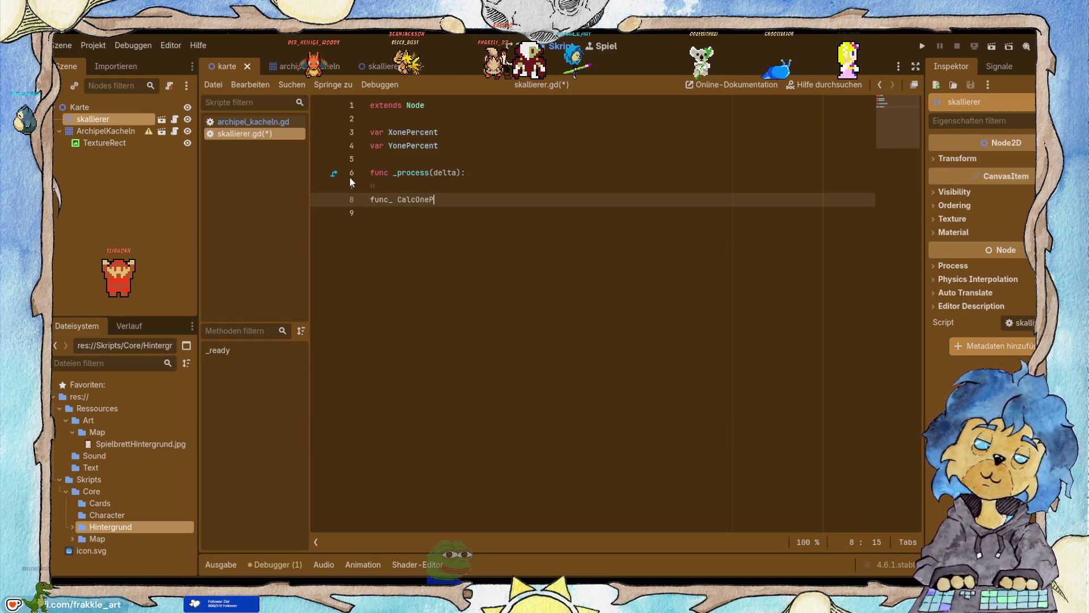
type("():")
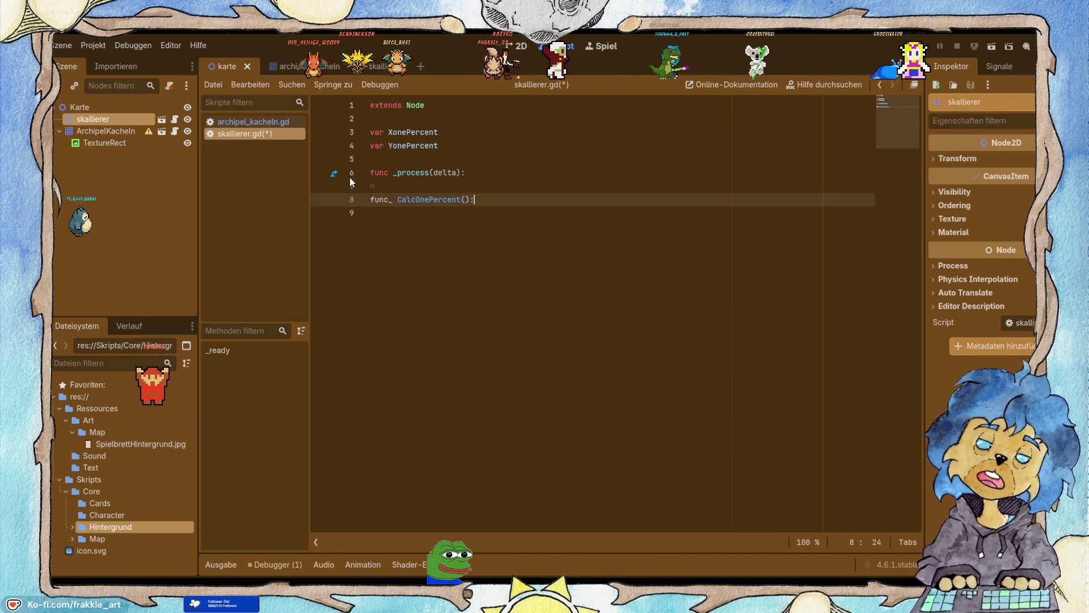
key("Return")
key("ctrl+v")
key("Up")
key("Up")
key("ctrl+Left")
key("ctrl+Left")
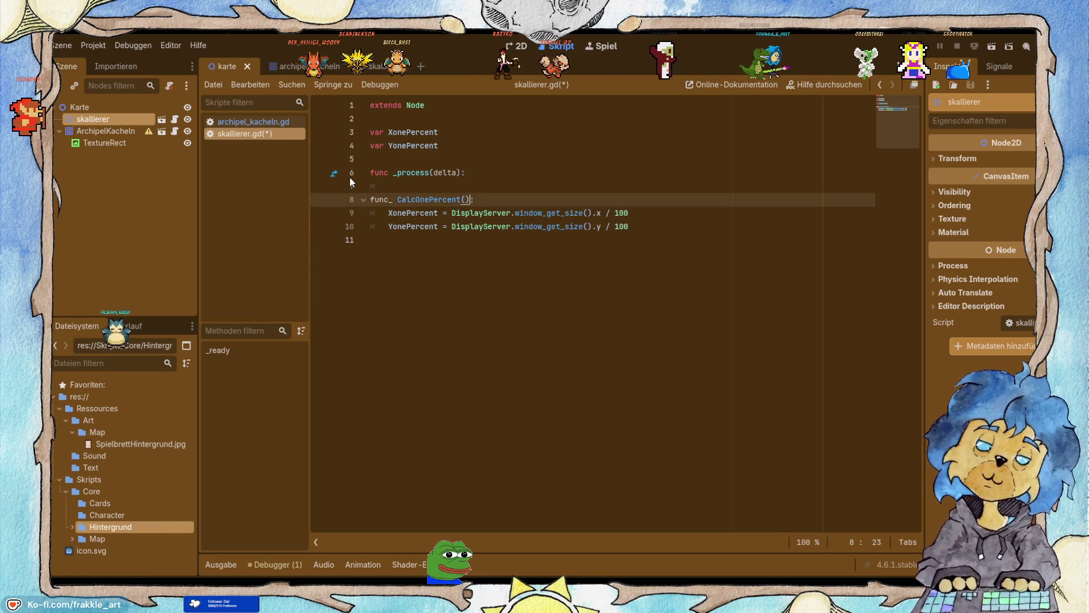
Rename the function to _CalcOnePercent and call _CalcOnePercent() inside _process.
key("BackSpace")
key("Left")
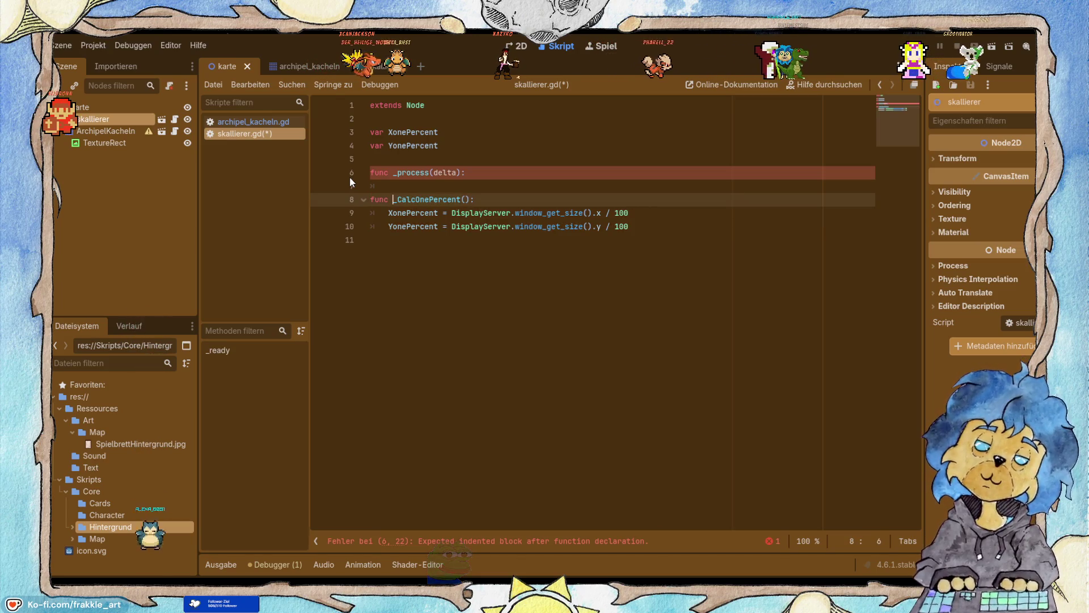
key("Up")
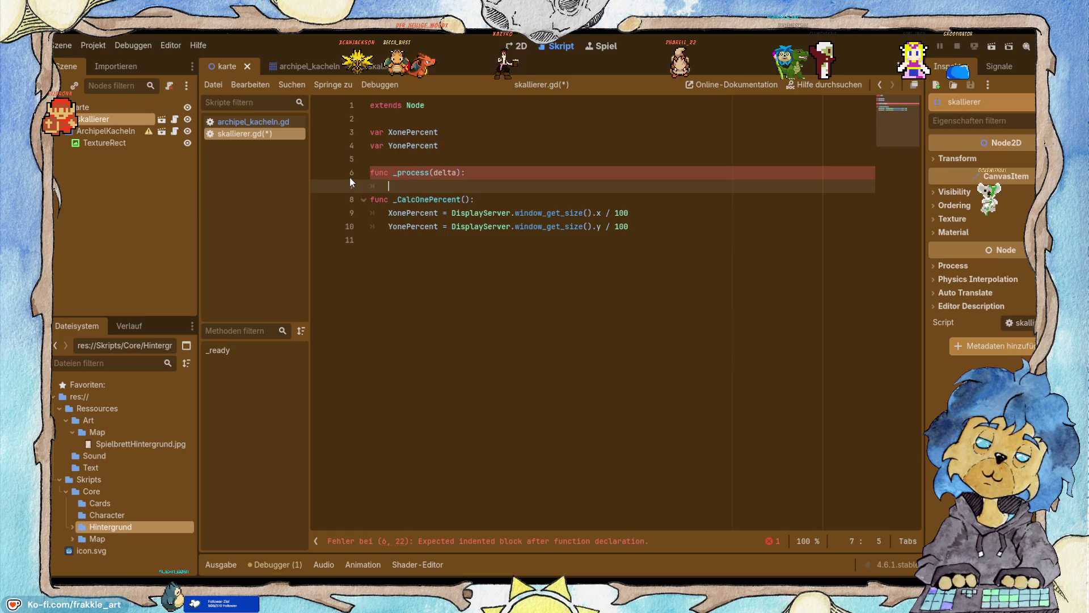
type("_C")
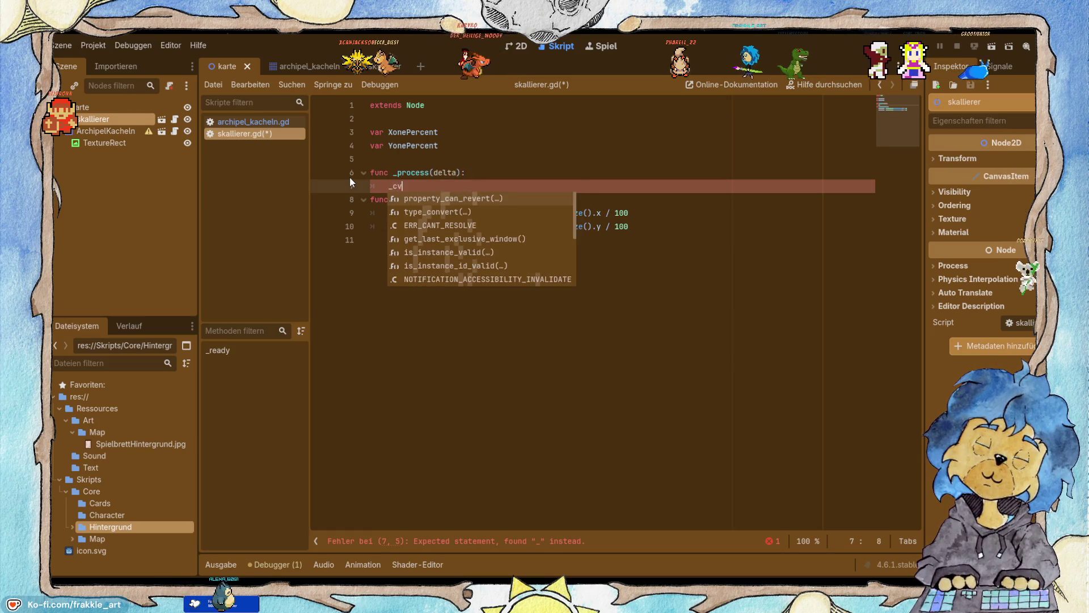
type("a")
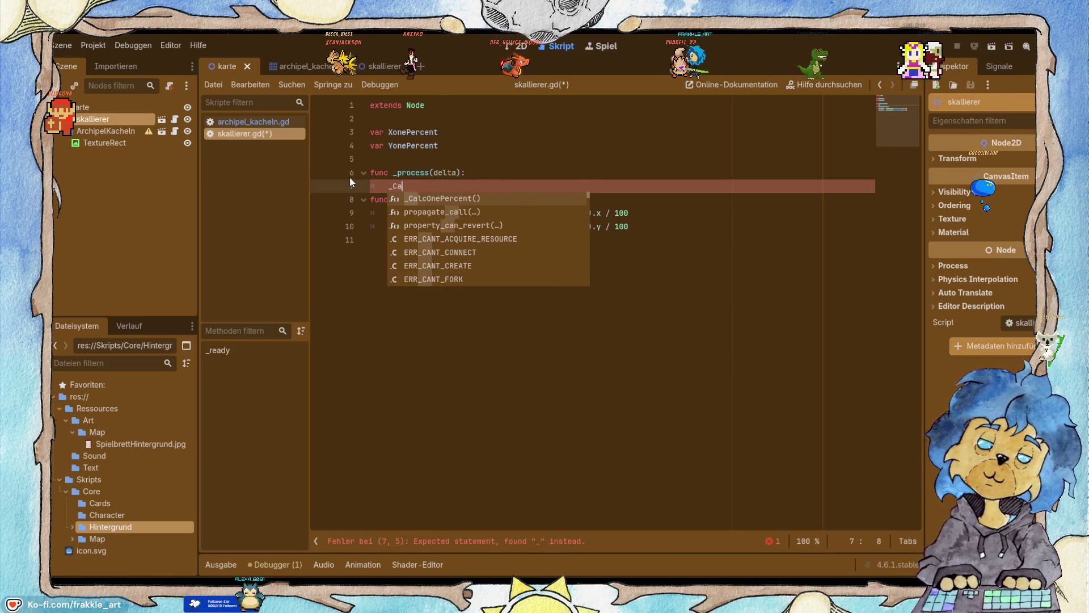
key("Return")
key("Return")
key("BackSpace")
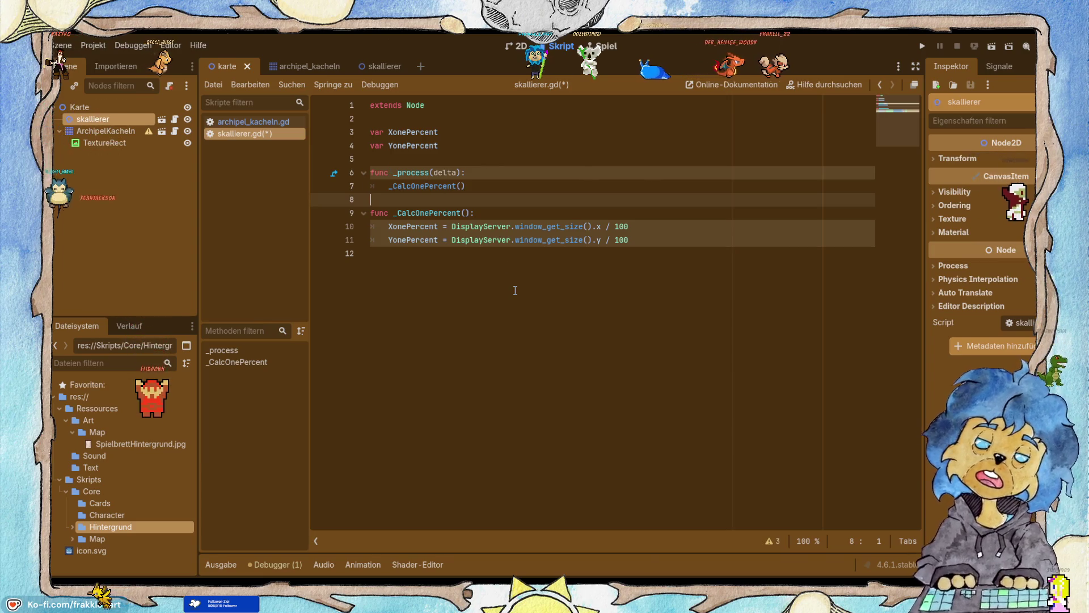
Add a return line after the last percentage line in _CalcOnePercent.
left_click(645, 244)
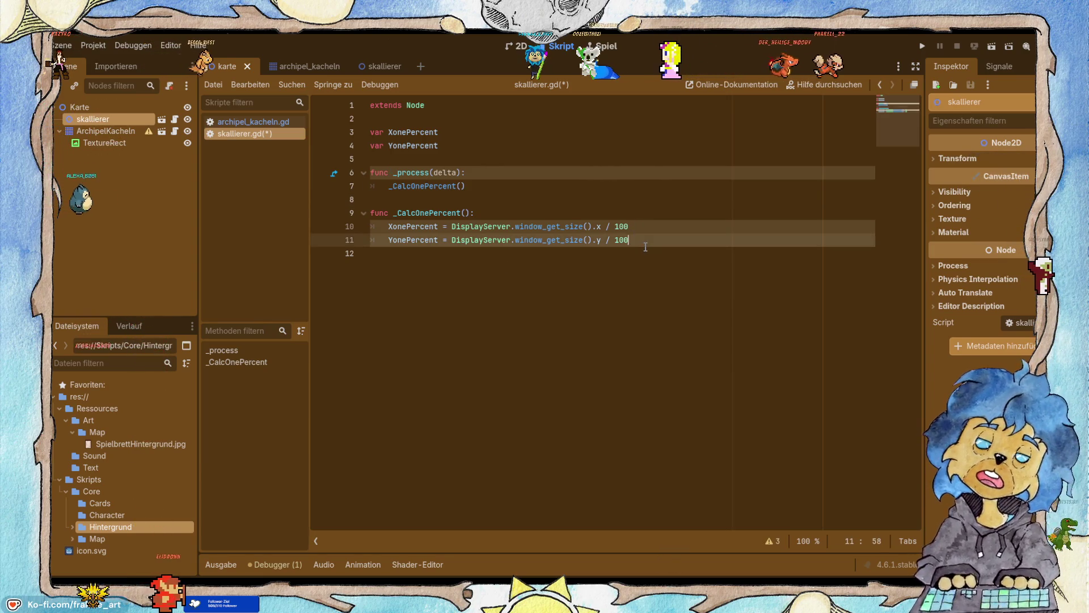
key("Return")
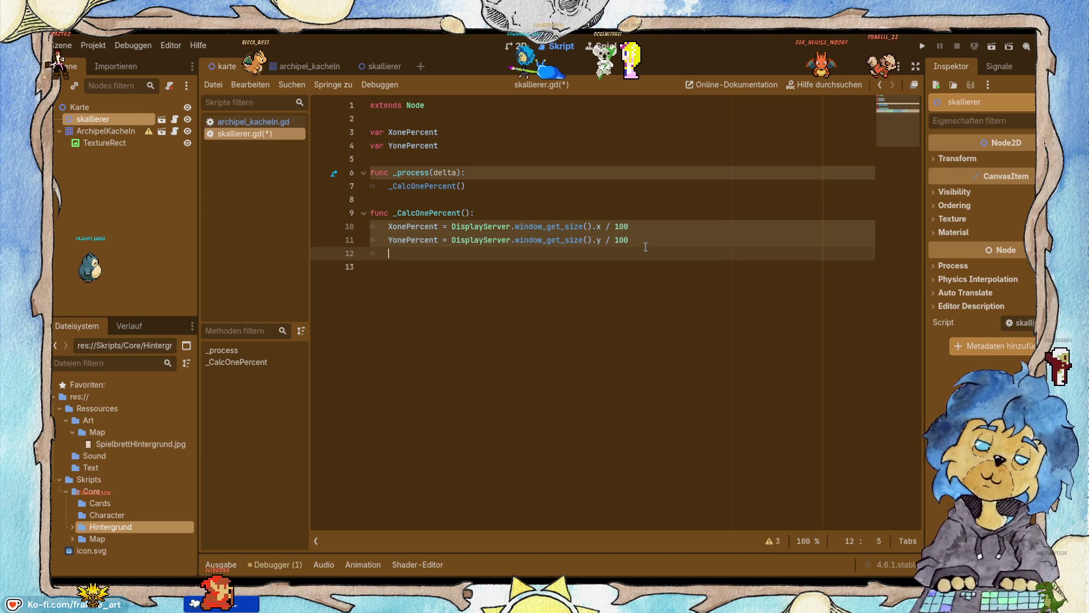
type("return")
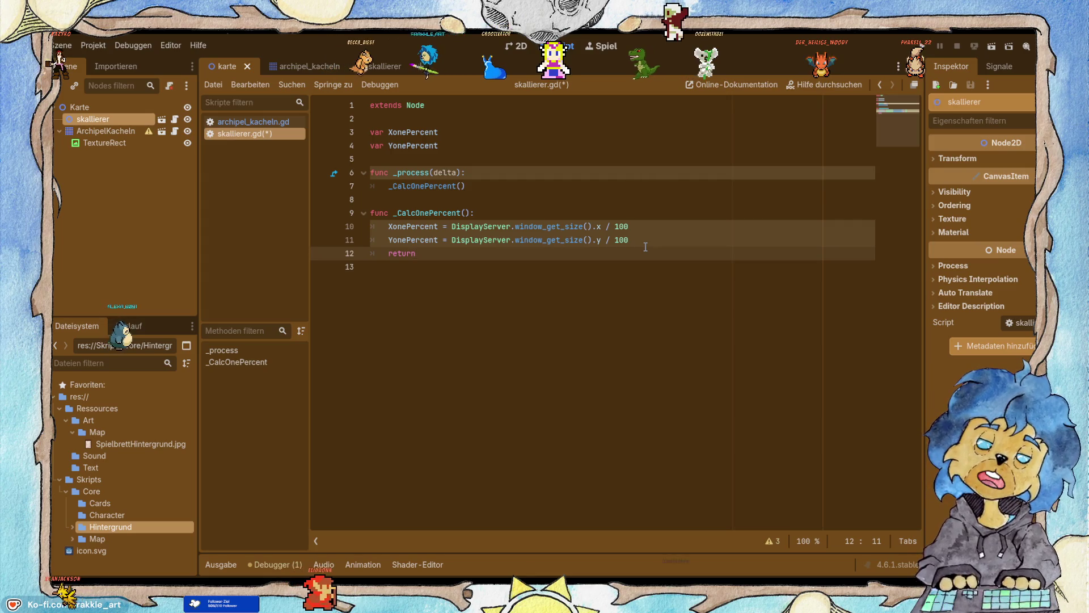
Replace the XonePercent and YonePercent declarations with var onePercent = Vector2.ZERO.
mouse_move(470, 143)
left_mouse_down()
mouse_move(372, 146)
mouse_move(394, 132)
left_mouse_up()
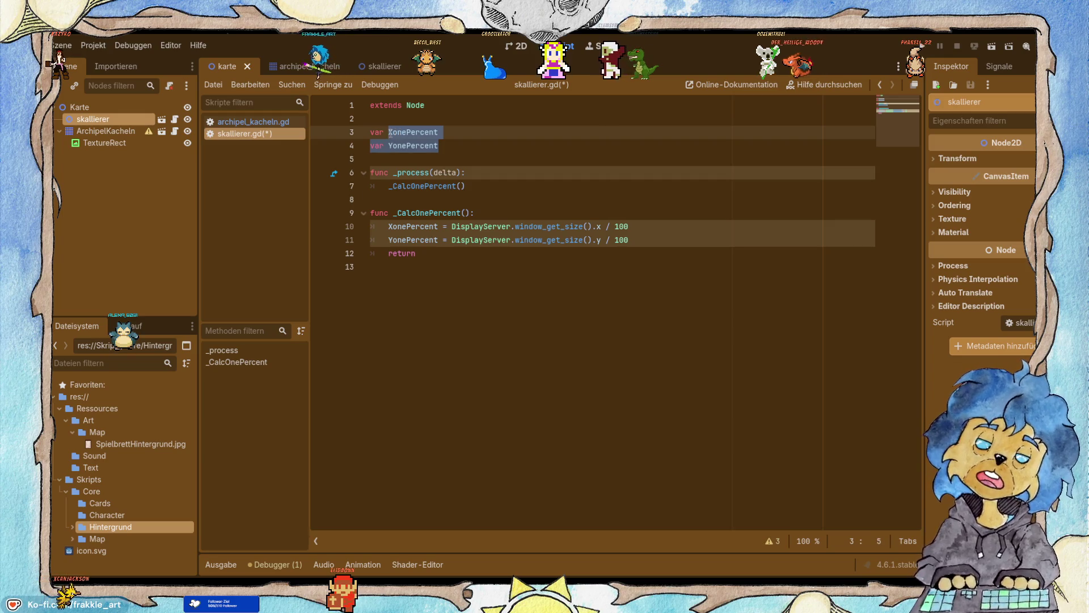
key("BackSpace")
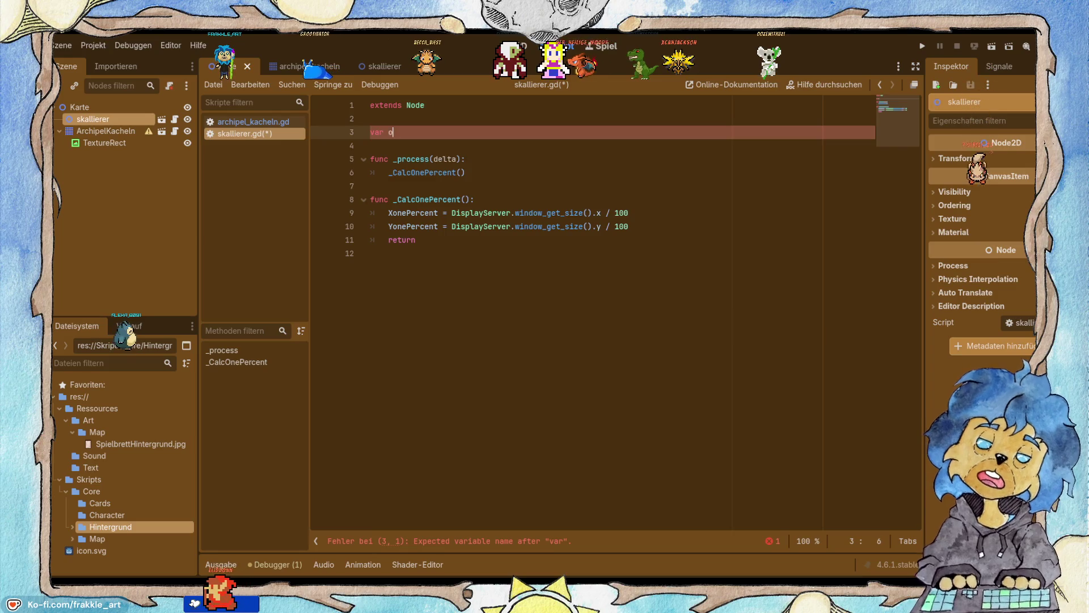
type("nePe")
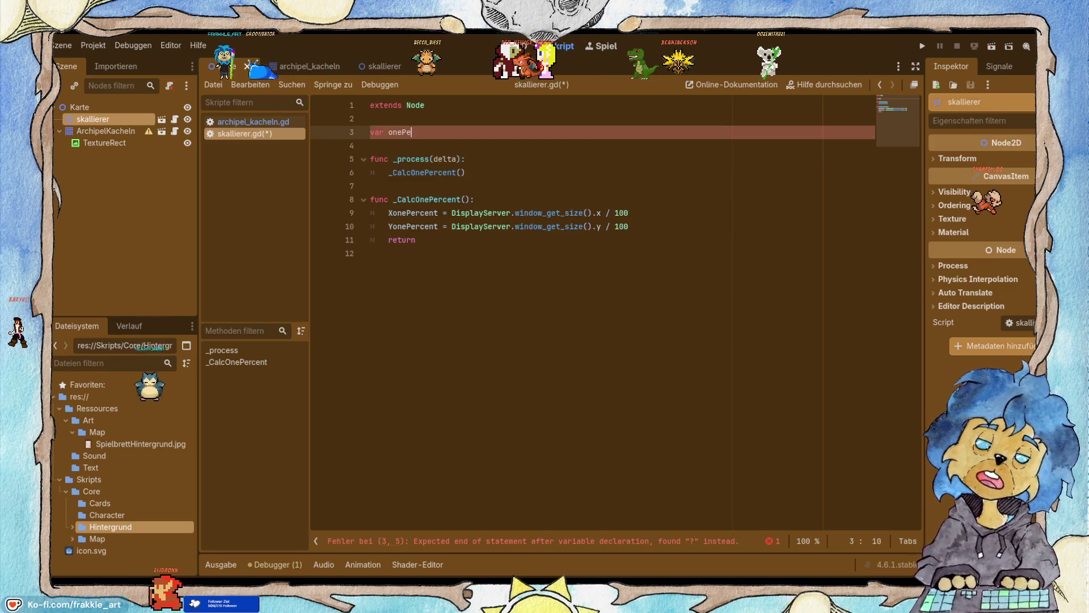
type("rcent")
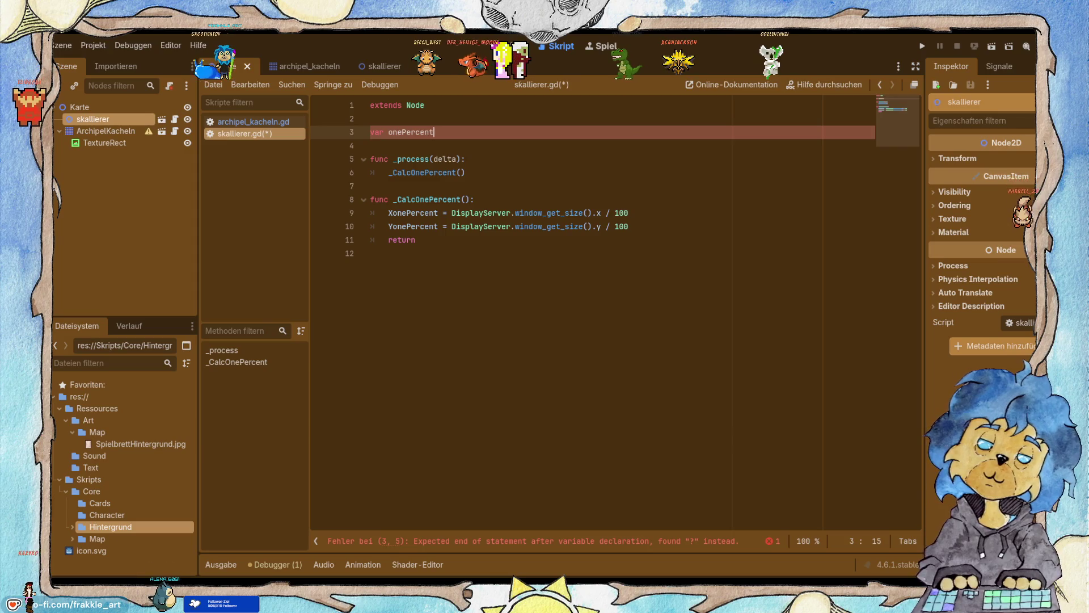
type(" = ")
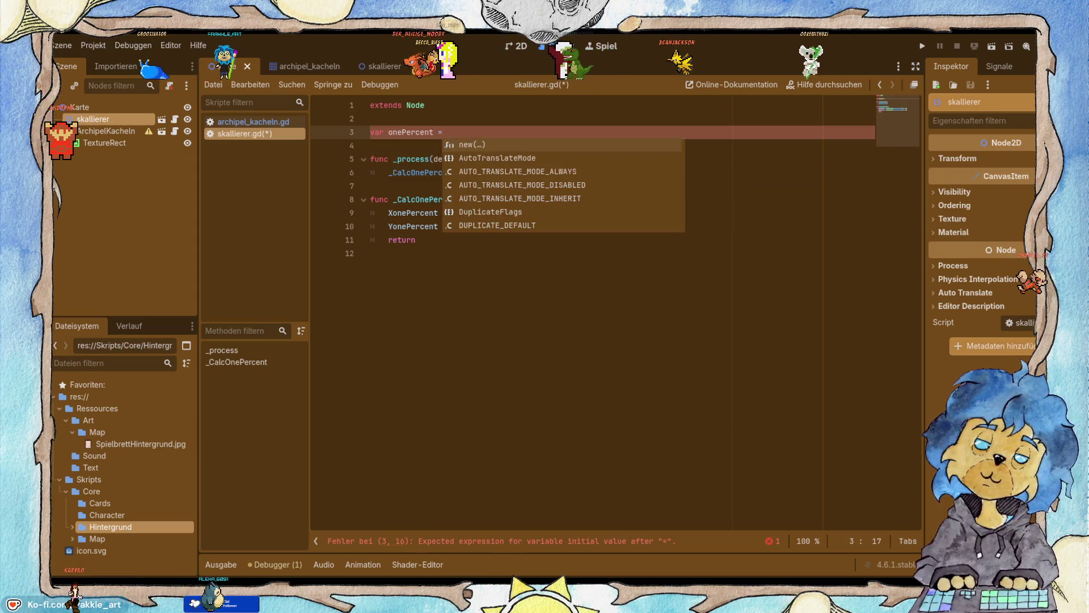
type("Vector2")
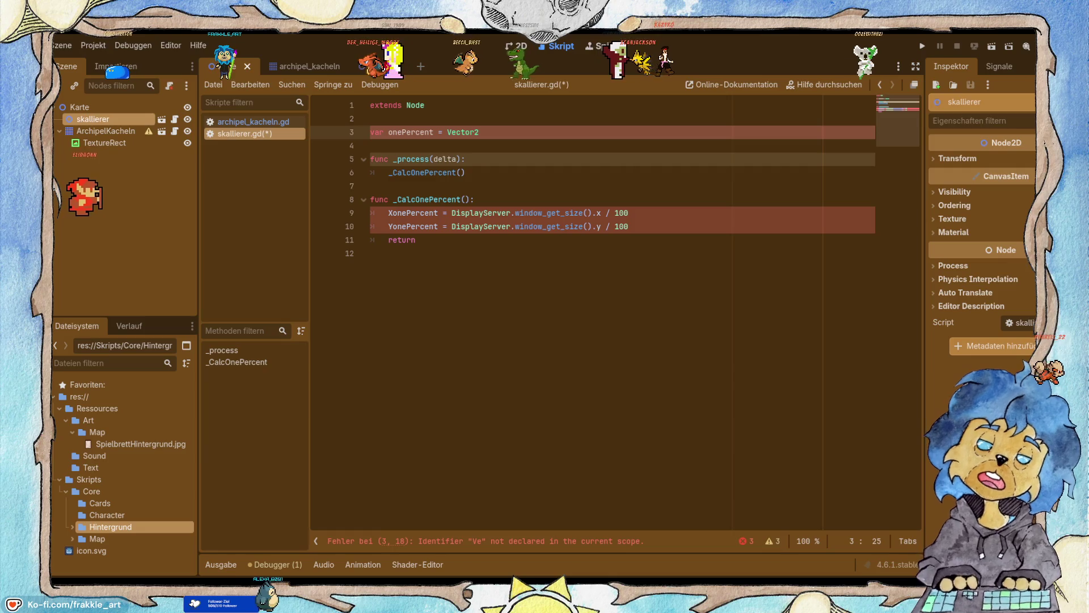
type(".Z")
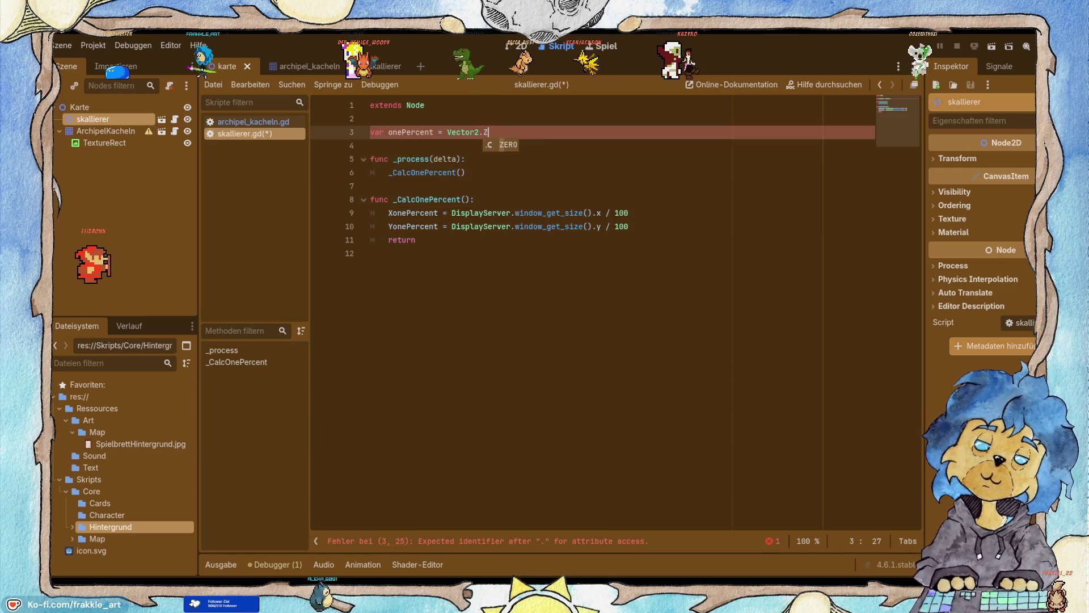
key("Return")
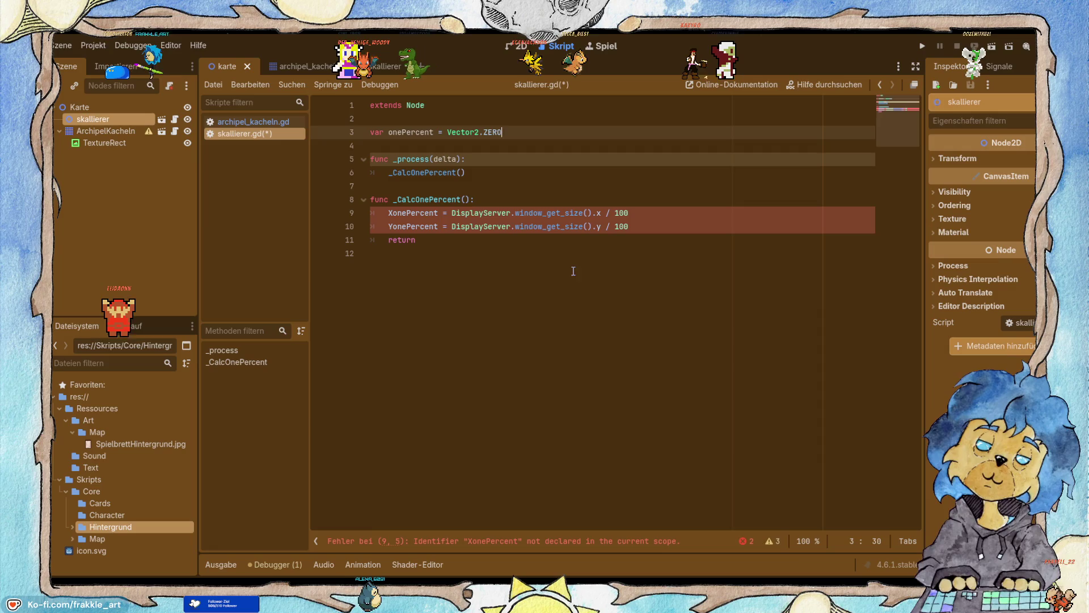
left_click(488, 241)
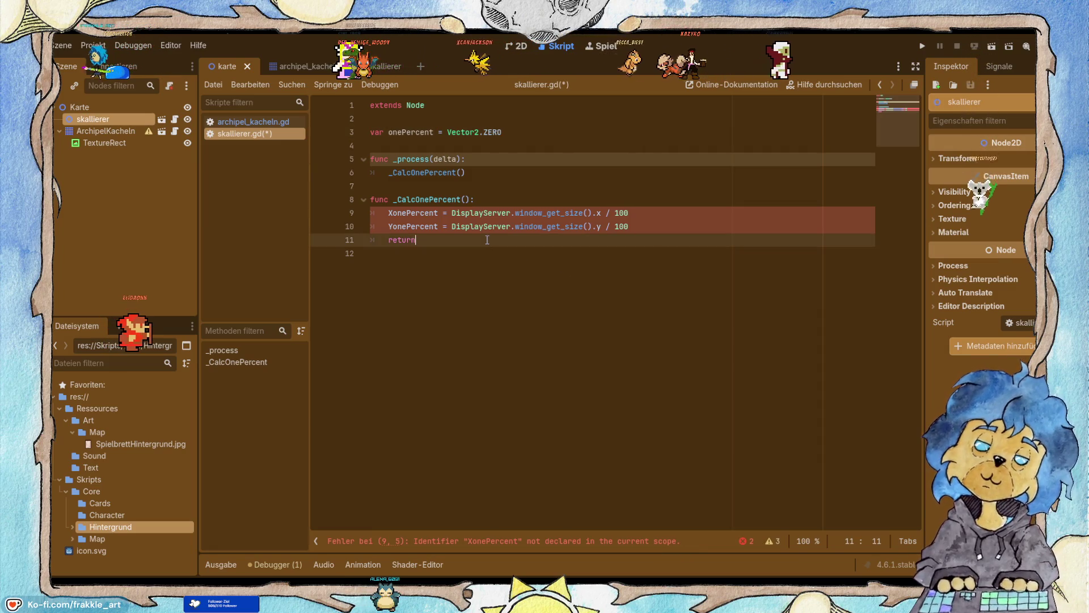
Drop the XonePercent assignment and start the return line as return Vector2().
left_click_drag(451, 213, 371, 213)
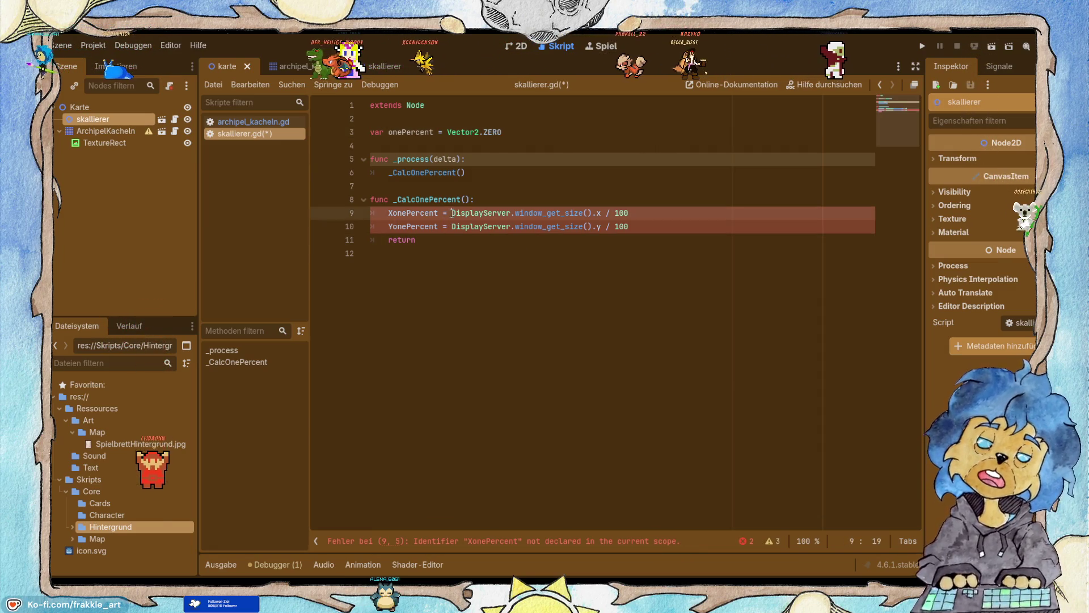
key("BackSpace")
left_click_drag(452, 226, 373, 224)
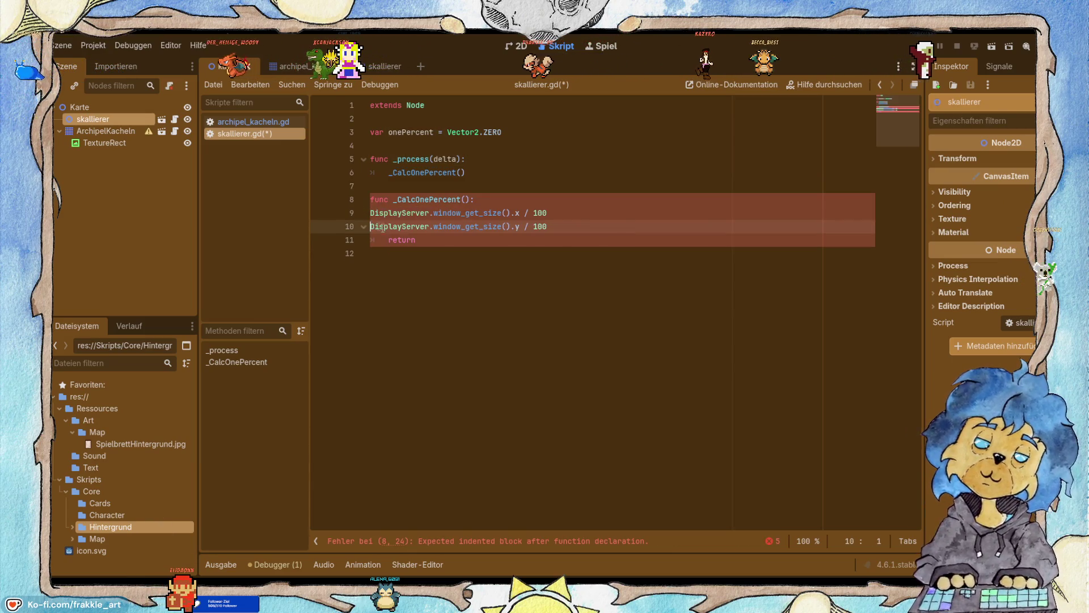
left_click(429, 241)
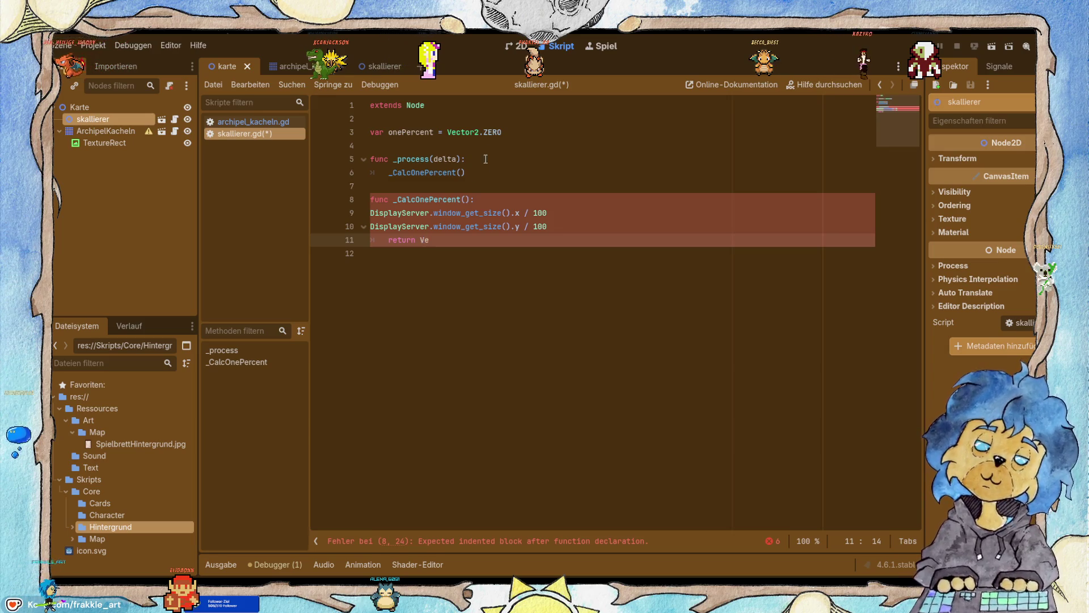
double_click(462, 132)
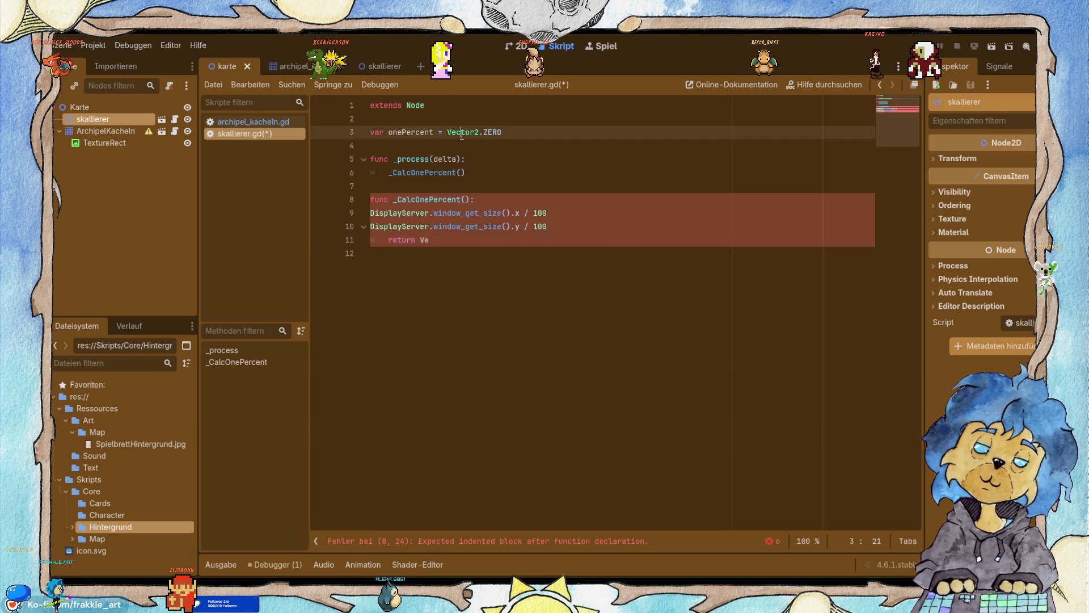
left_click(429, 239)
type("ctor2(")
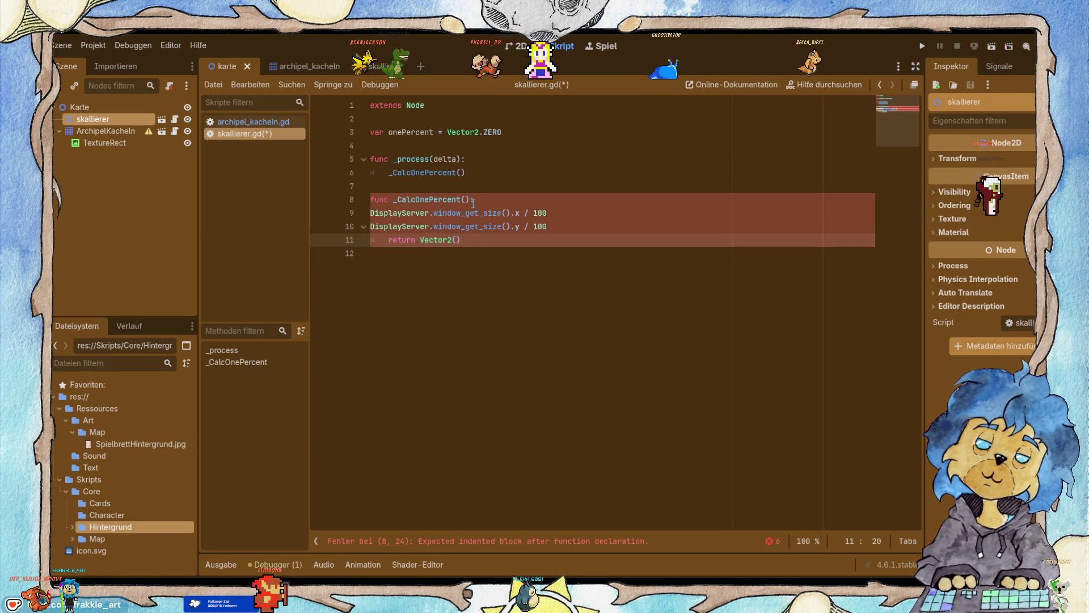
Move the x and y window-size / 100 expressions into Vector2() and remove the empty lines.
left_click_drag(553, 213, 362, 220)
key("ctrl+x")
left_click(456, 240)
key("ctrl+v")
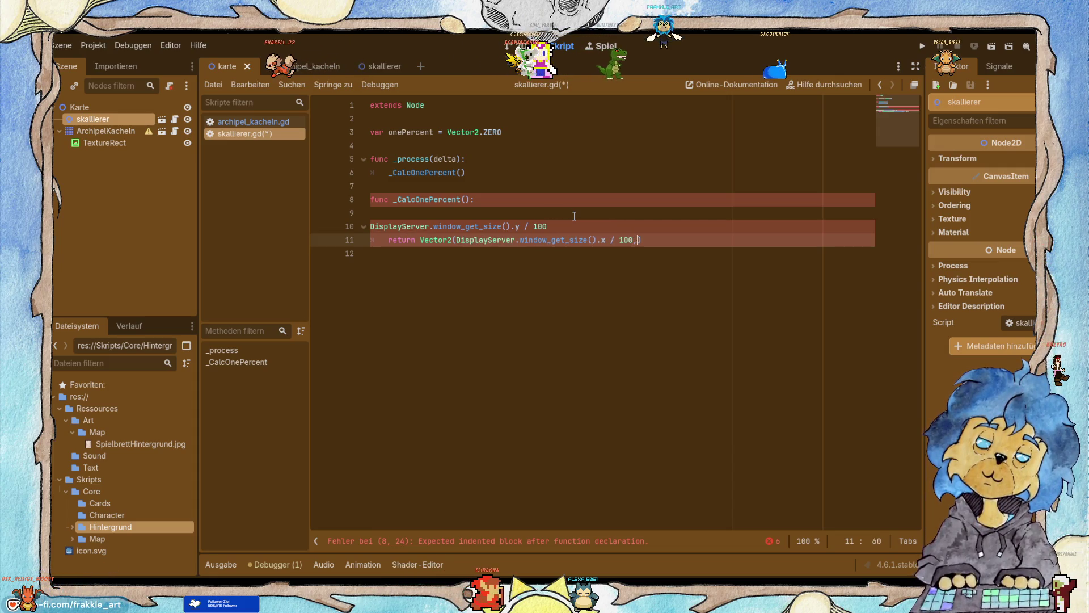
key("Up")
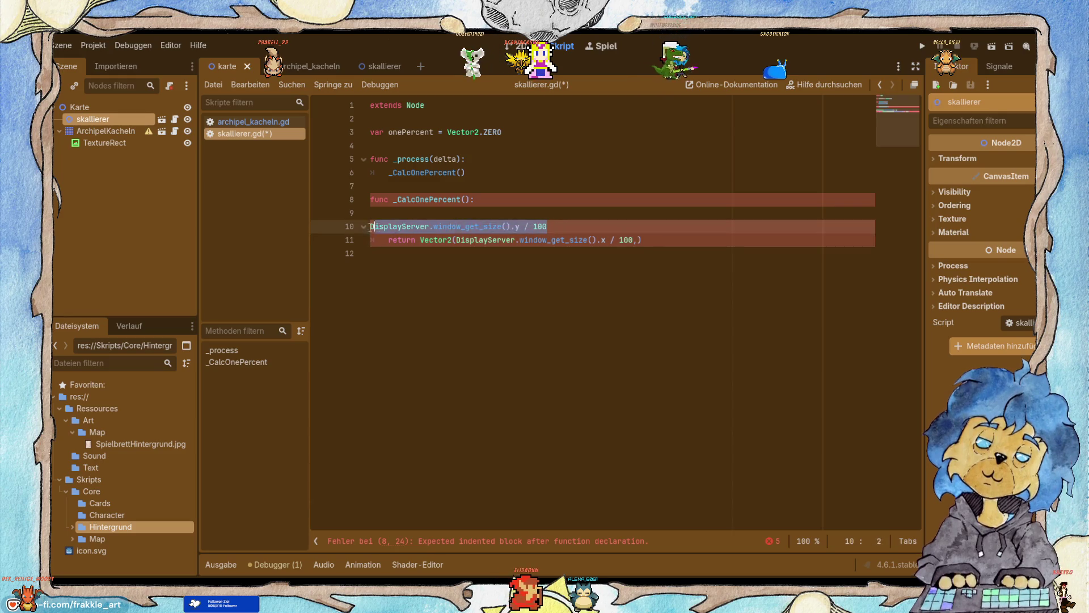
key("ctrl+x")
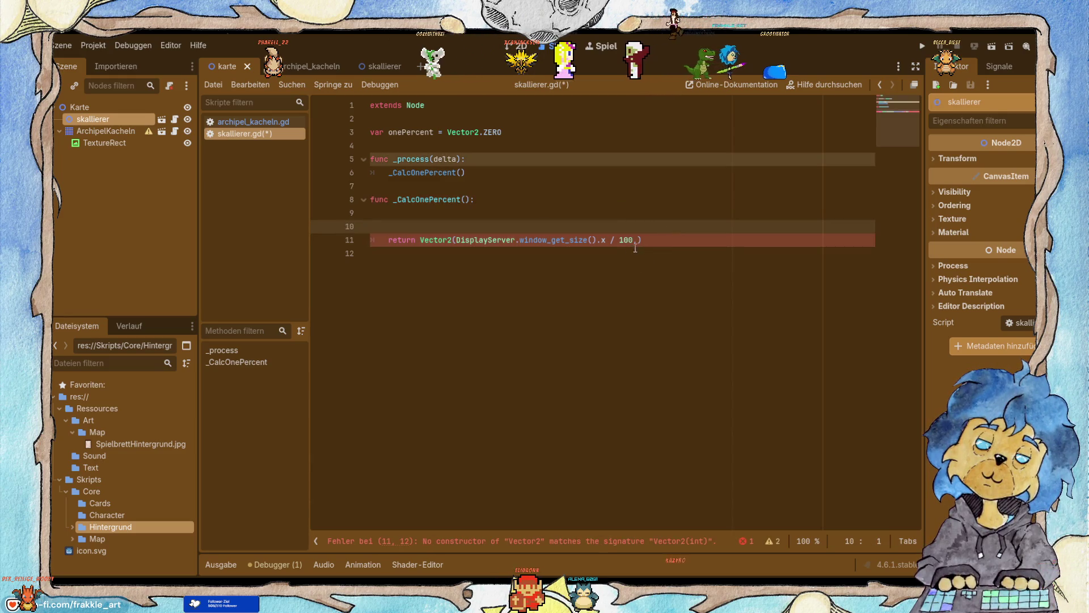
left_click(639, 240)
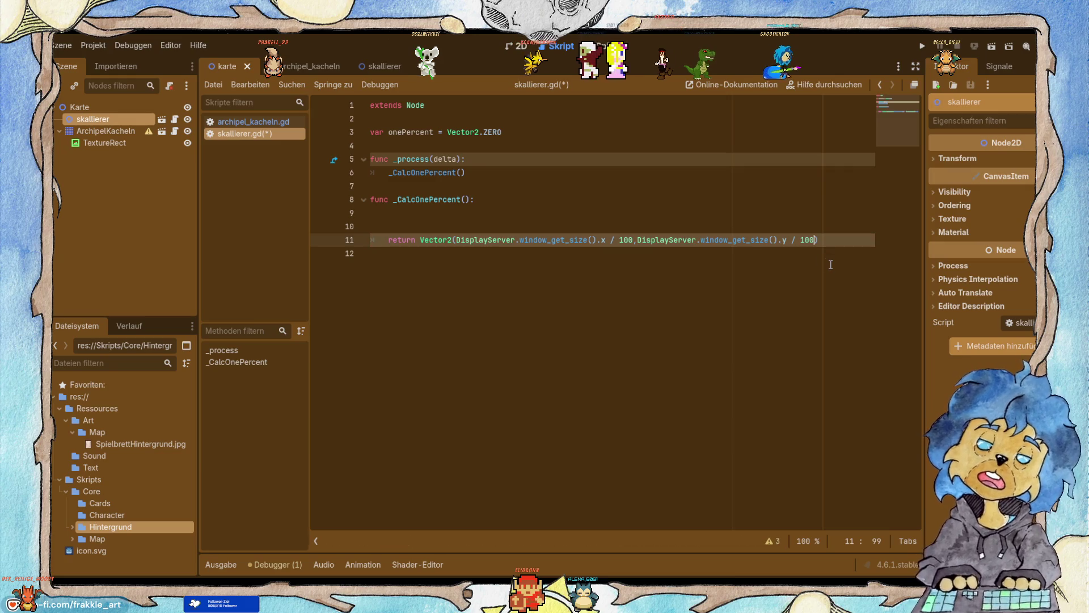
left_click(441, 214)
key("Delete")
key("Delete")
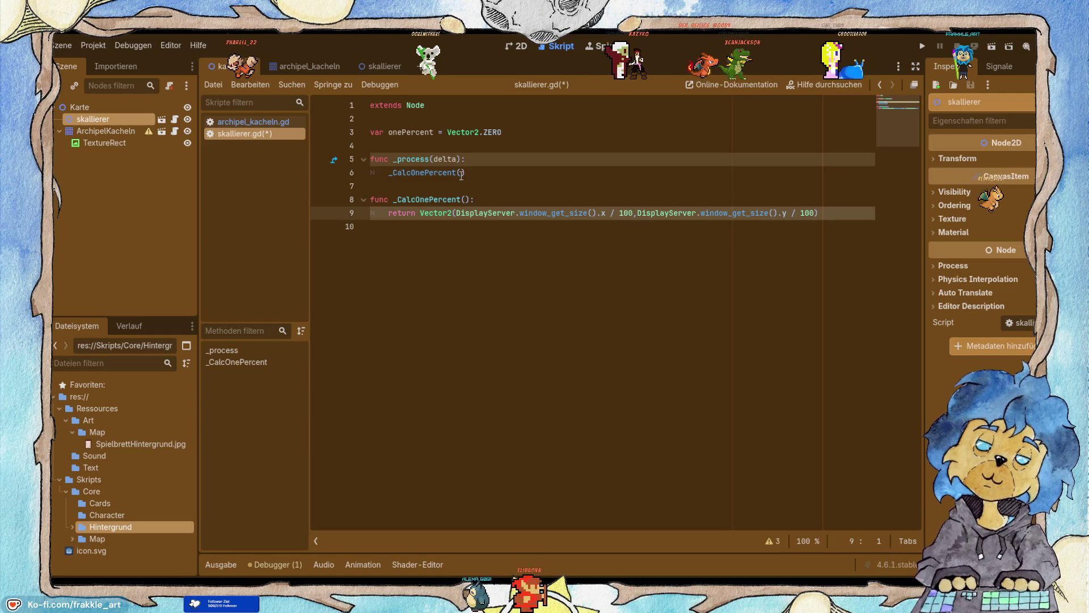
In _process, assign the result of _CalcOnePercent() to onePercent.
double_click(409, 136)
key("ctrl+c")
key("Down")
key("Down")
key("Down")
key("Home")
key("ctrl+v")
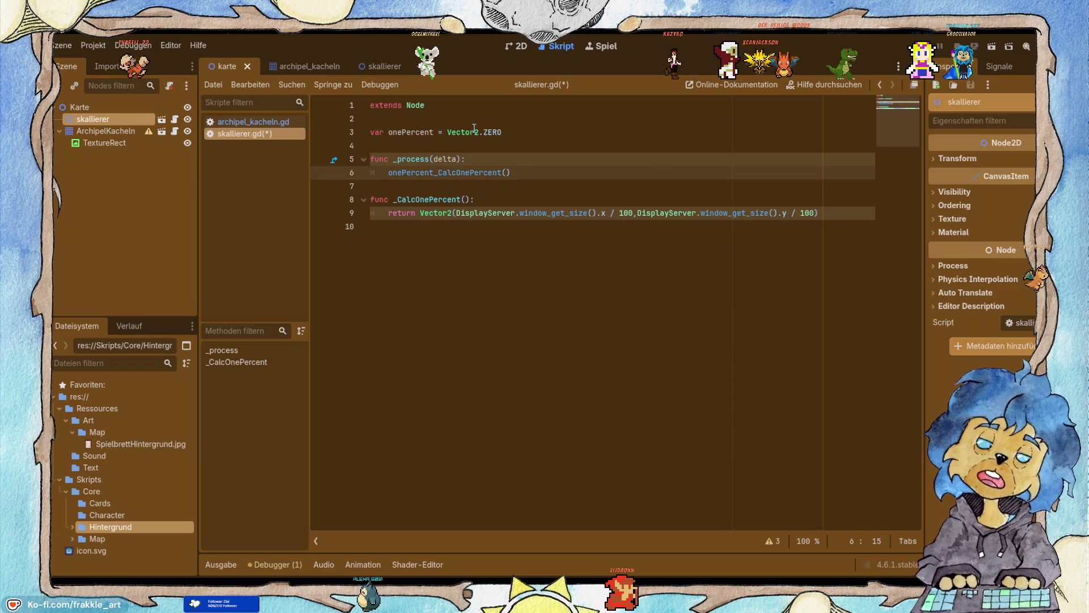
type("=")
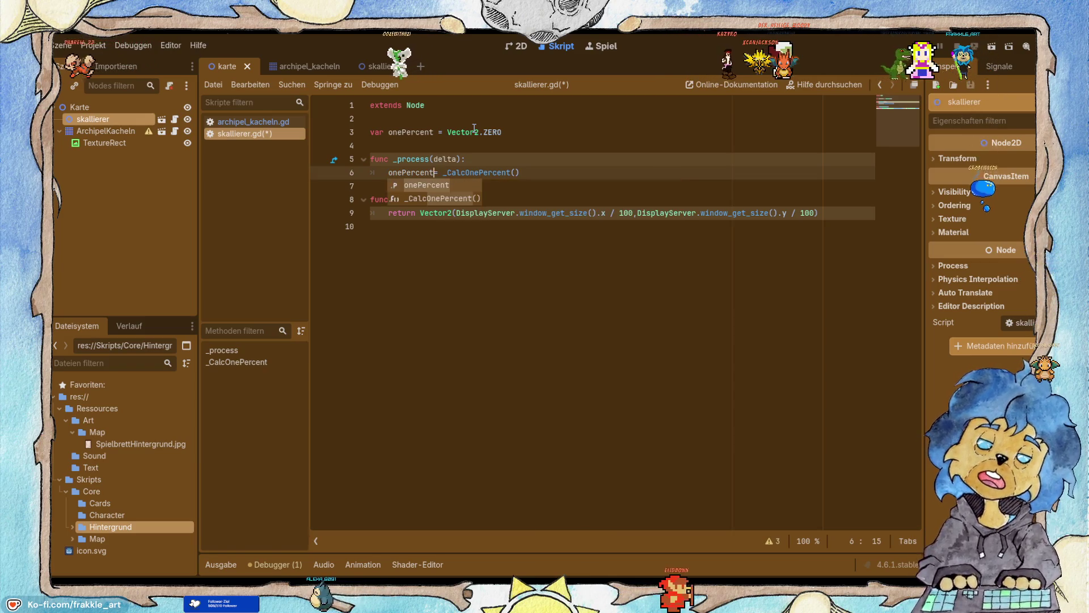
key("Right")
key("Right")
key("Right")
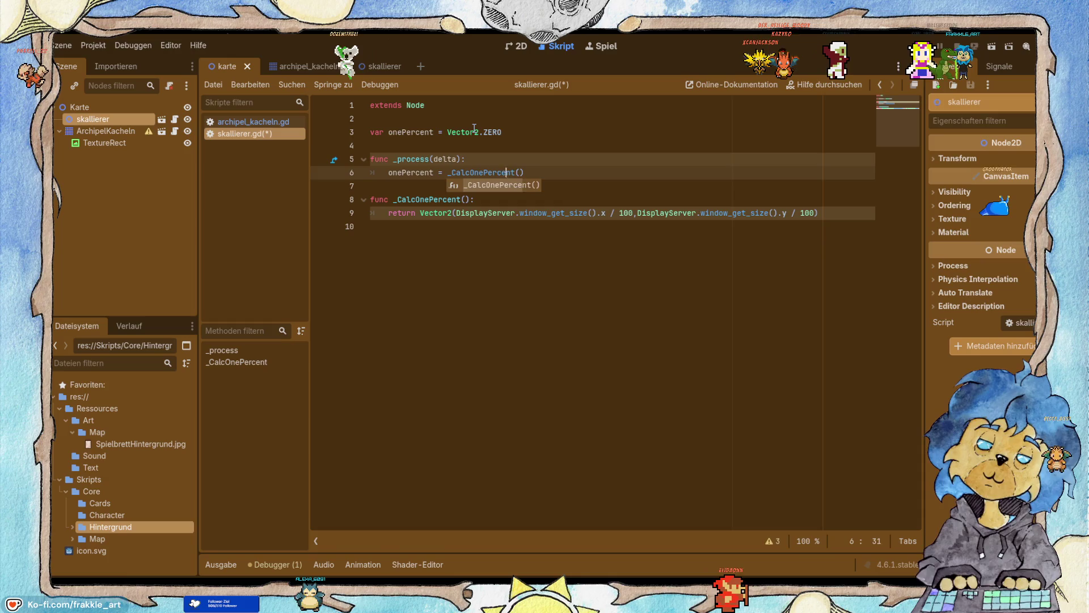
key("Right")
key("Right")
key("Right")
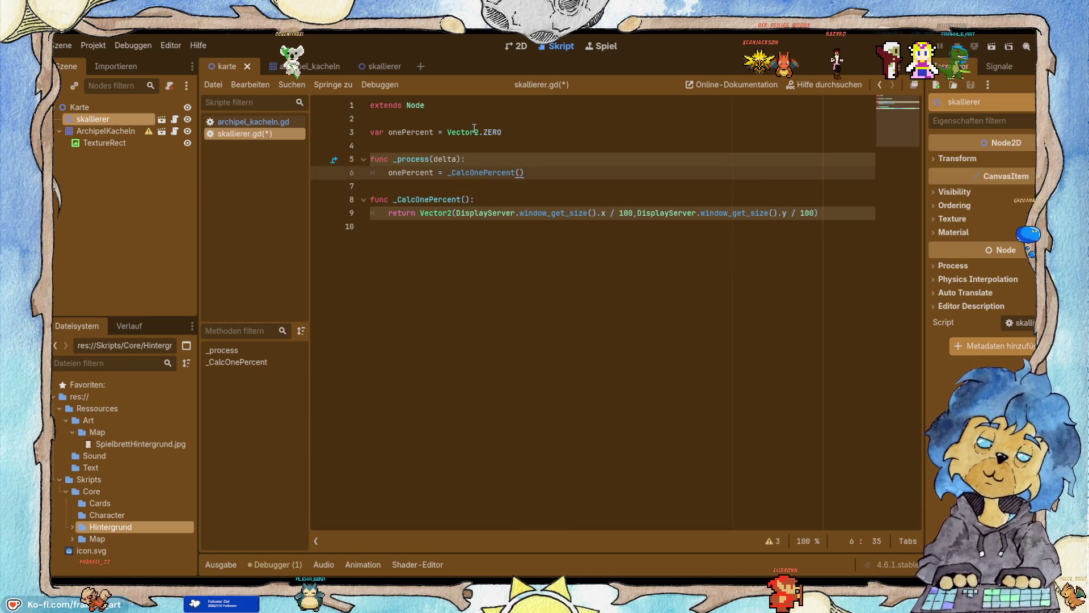
Add print(onePercent) below the assignment and save skallierer.gd.
key("Return")
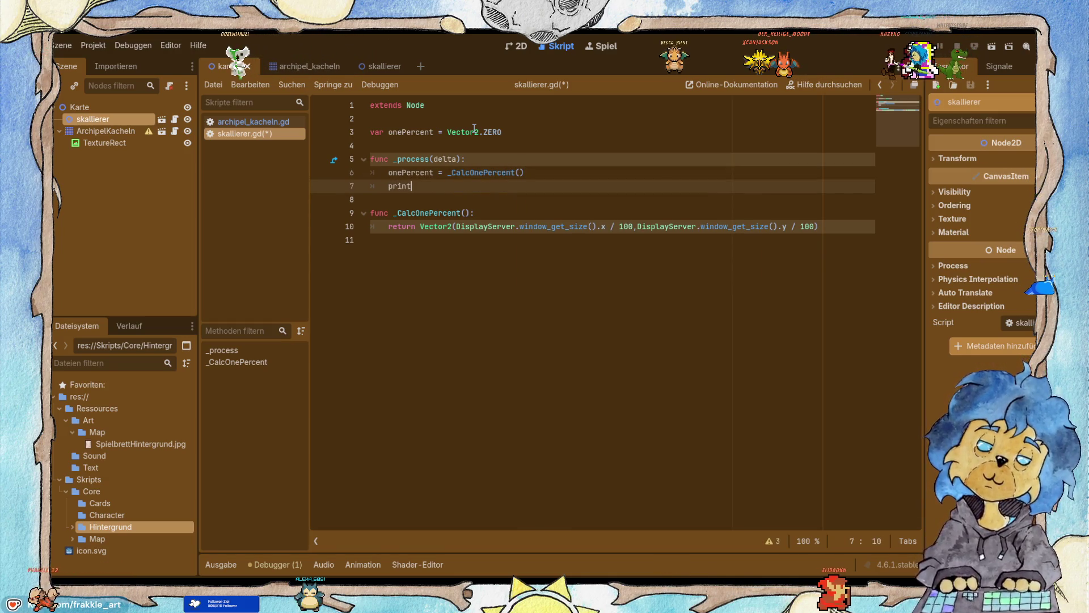
key("Down")
key("Down")
key("Down")
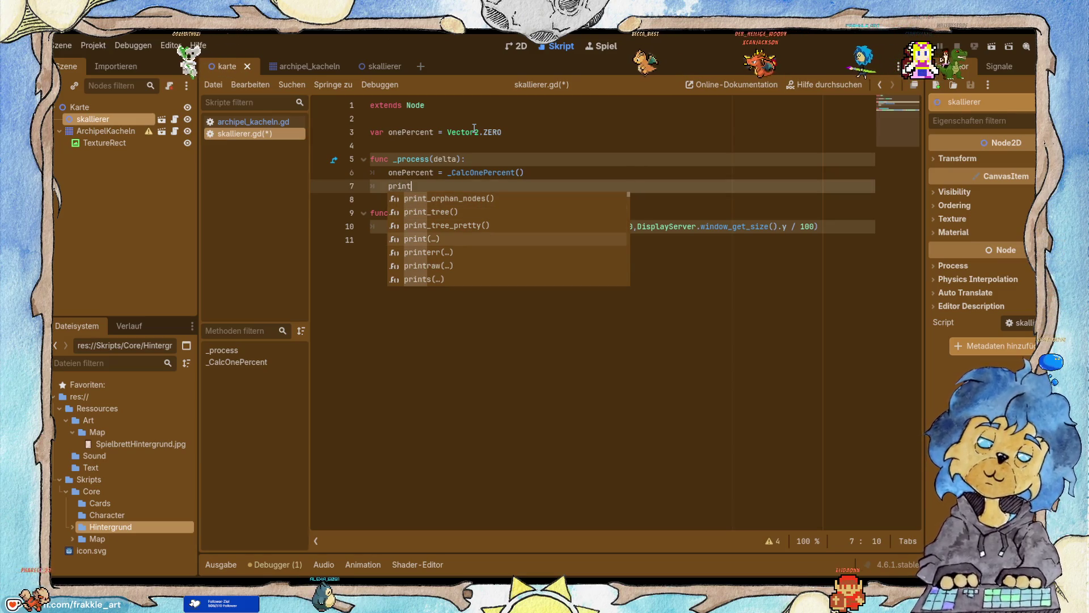
key("Return")
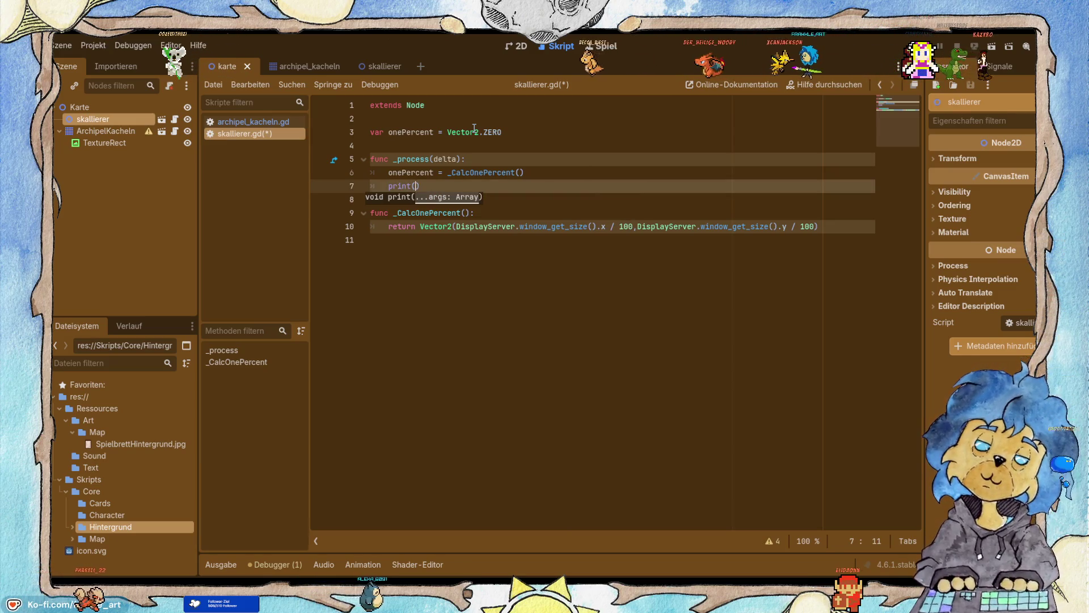
type("onePercent")
key("Return")
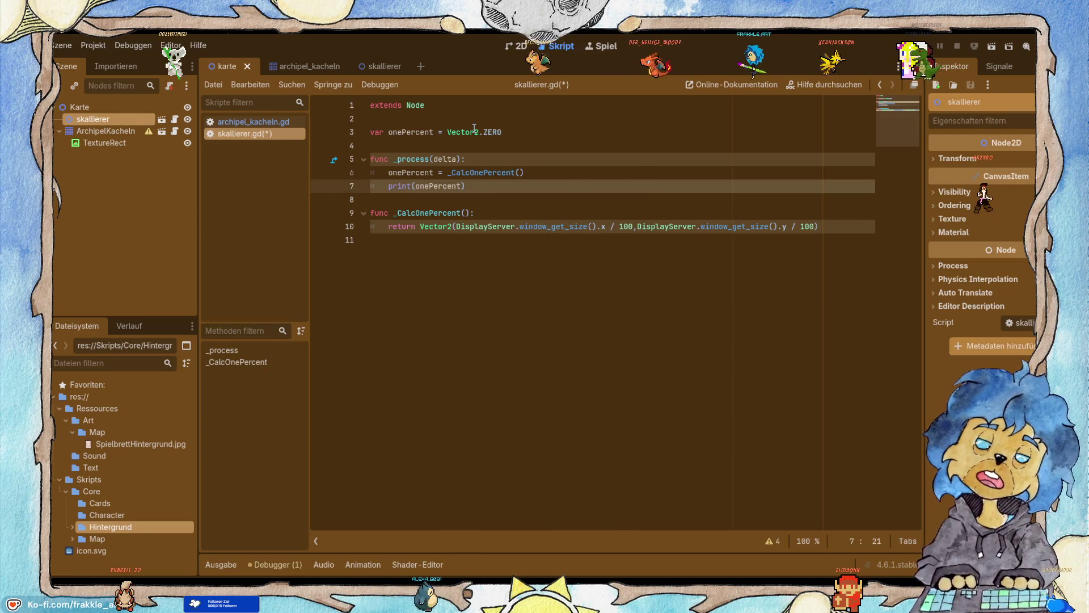
key("ctrl+s")
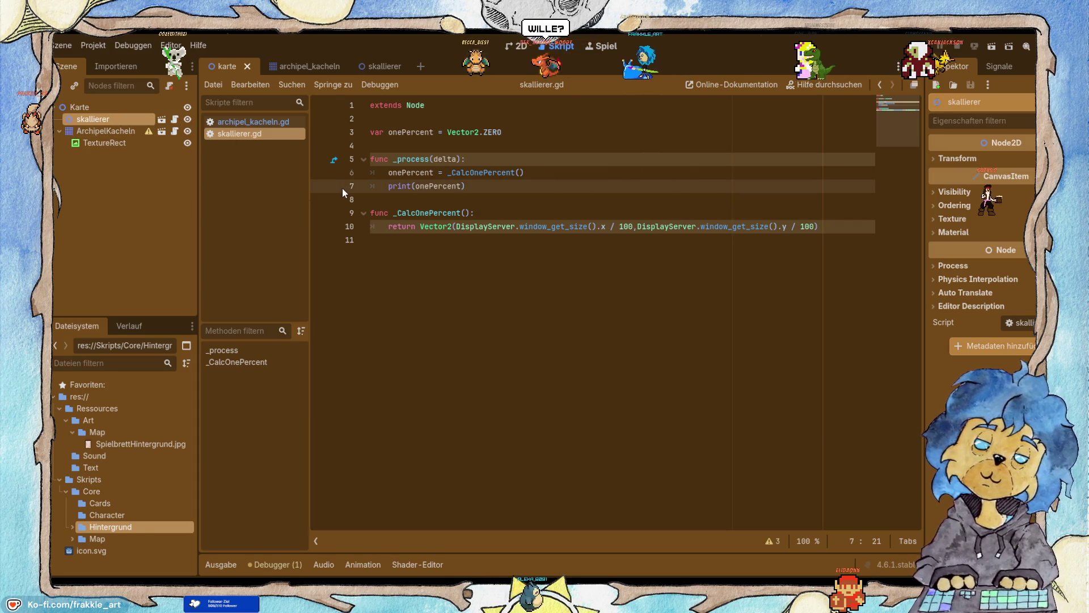
left_click(254, 120)
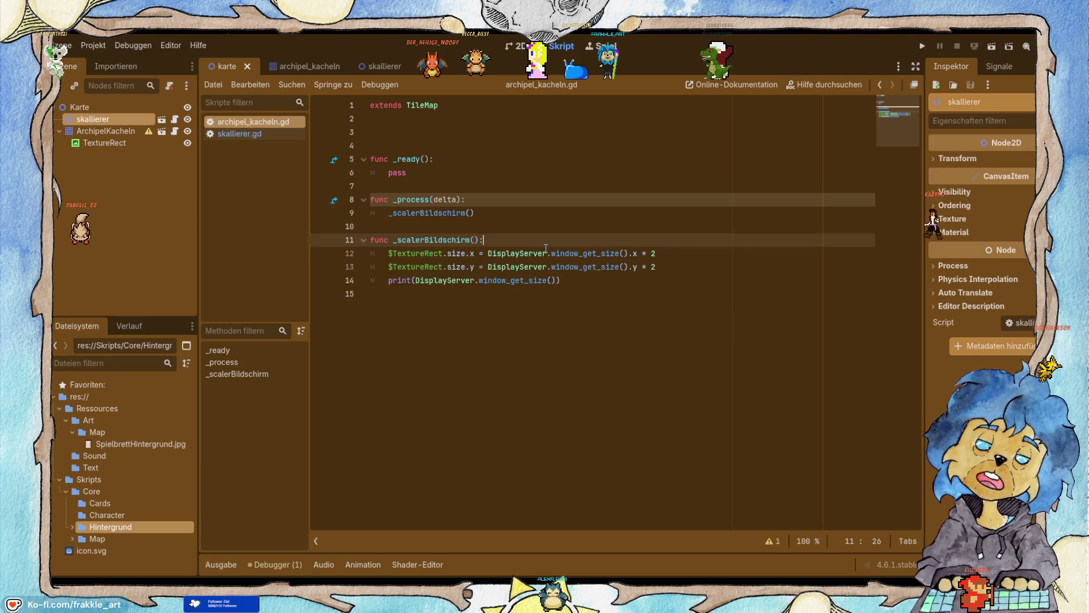
Delete the window-size print line from archipel_kacheln.gd, save, and run the game.
left_click_drag(583, 287, 345, 285)
key("BackSpace")
key("BackSpace")
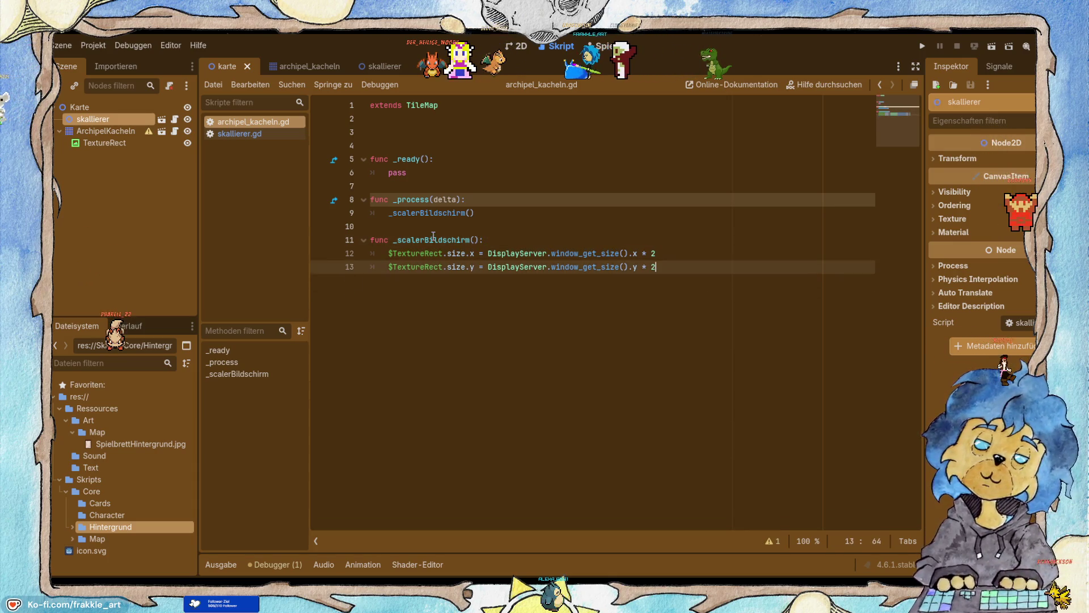
key("ctrl+s")
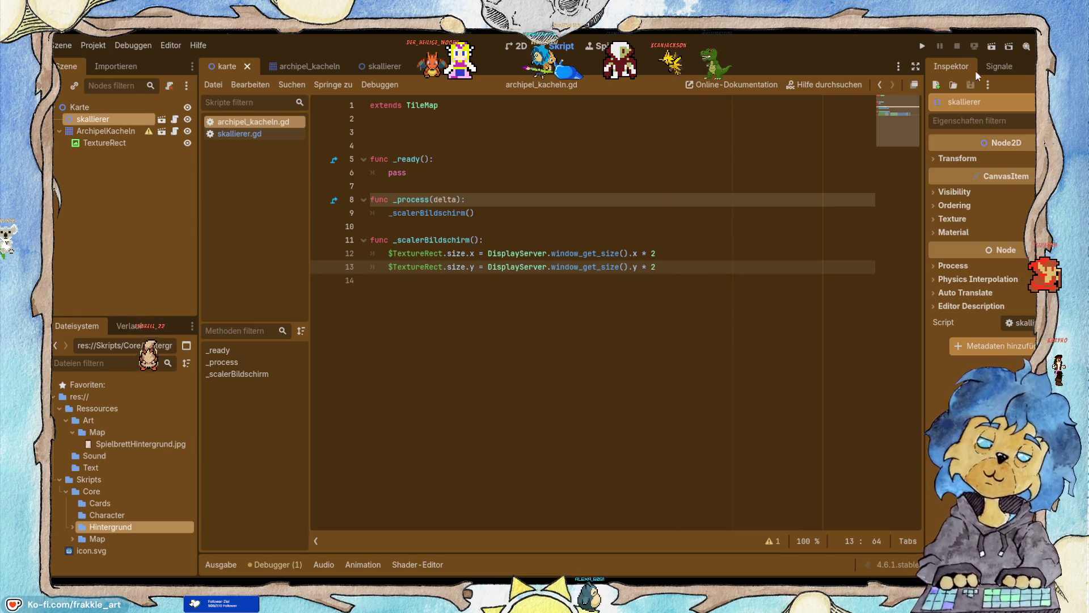
left_click(990, 47)
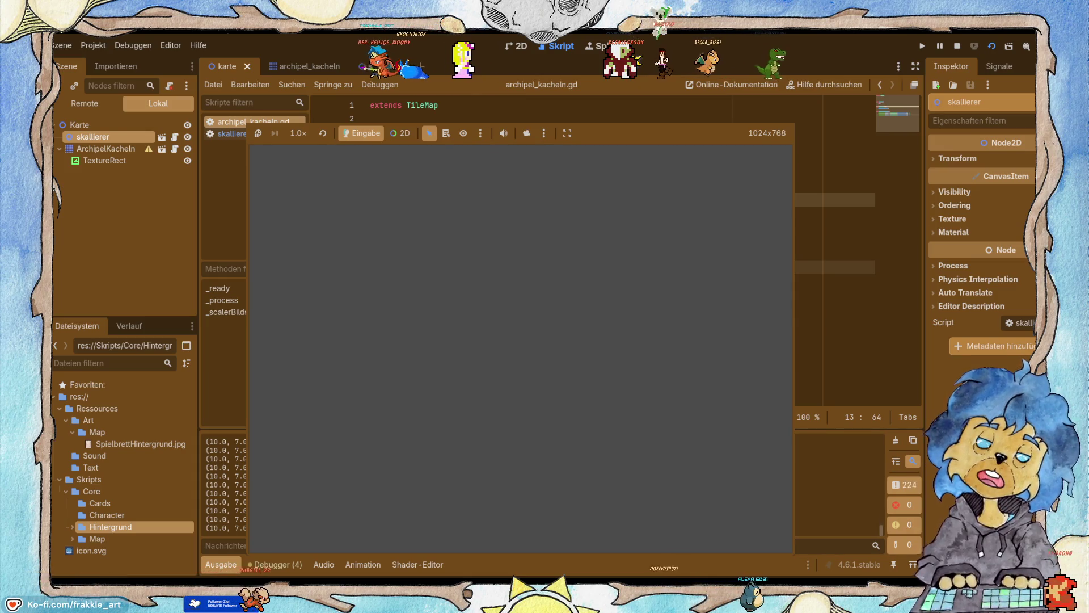
Stop the game after it logs (10.0, 7.0) values and return to skallierer.gd.
key("F8")
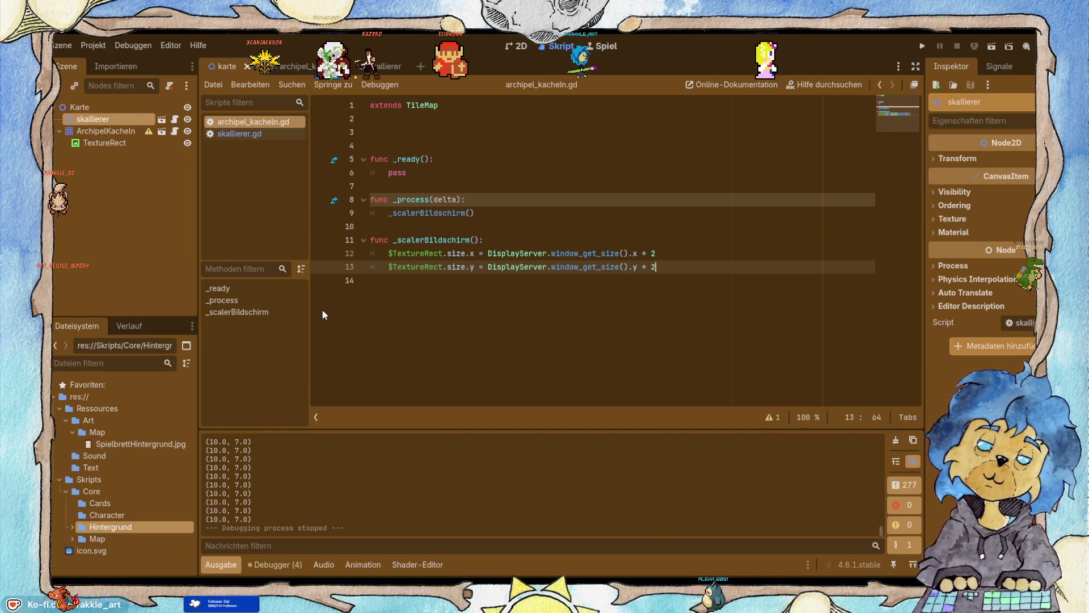
left_click(236, 135)
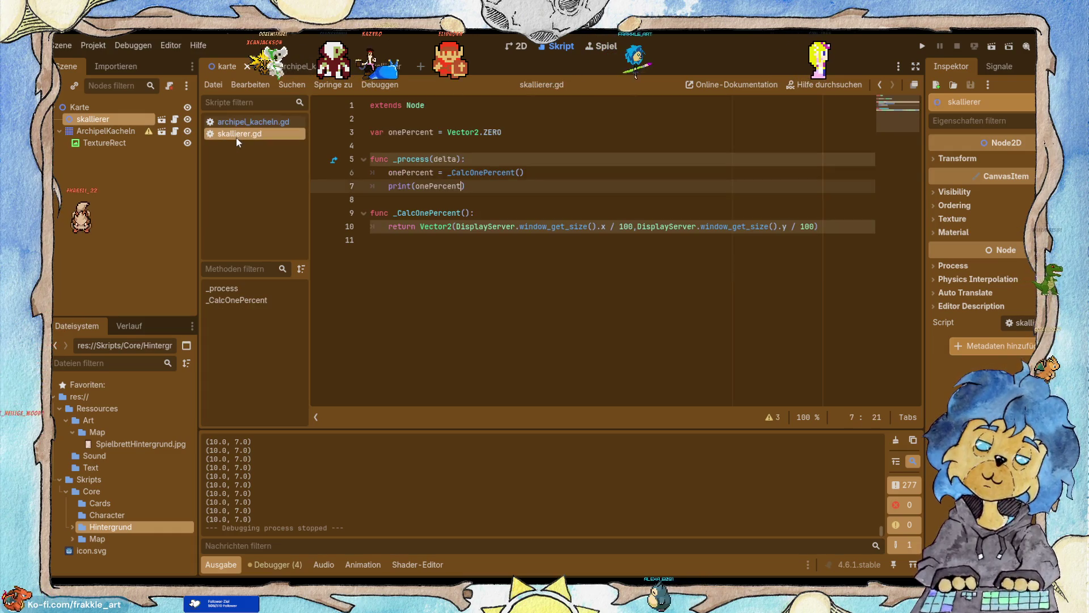
Extend onePercent toward onePercentScreen in the line-3 declaration and line-6 assignment.
left_click(434, 132)
type("Sca")
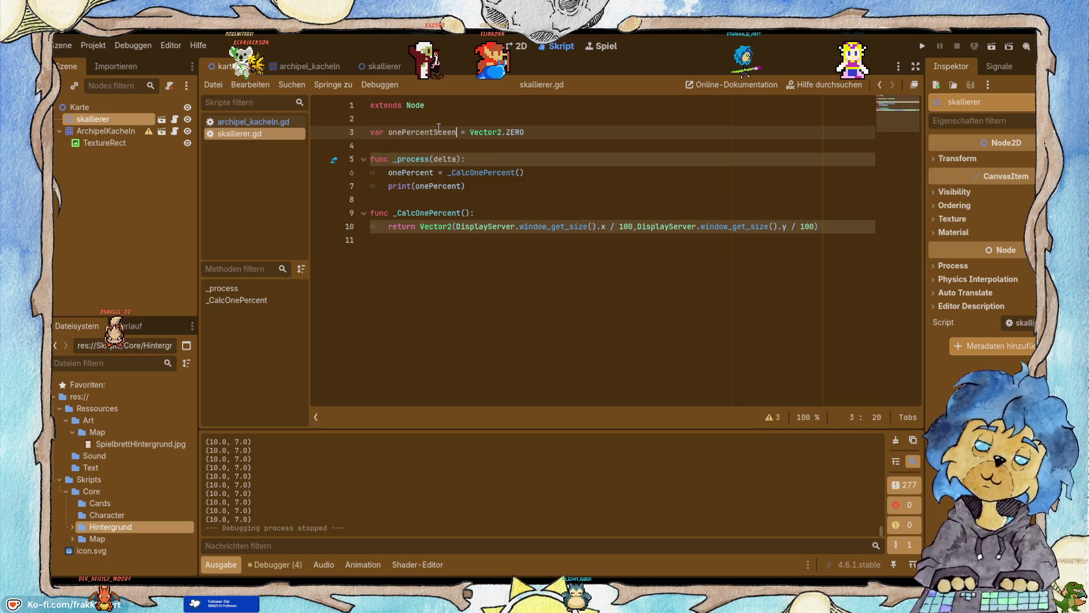
type("en")
key("Down")
key("Down")
key("Down")
key("Left")
key("Left")
key("Left")
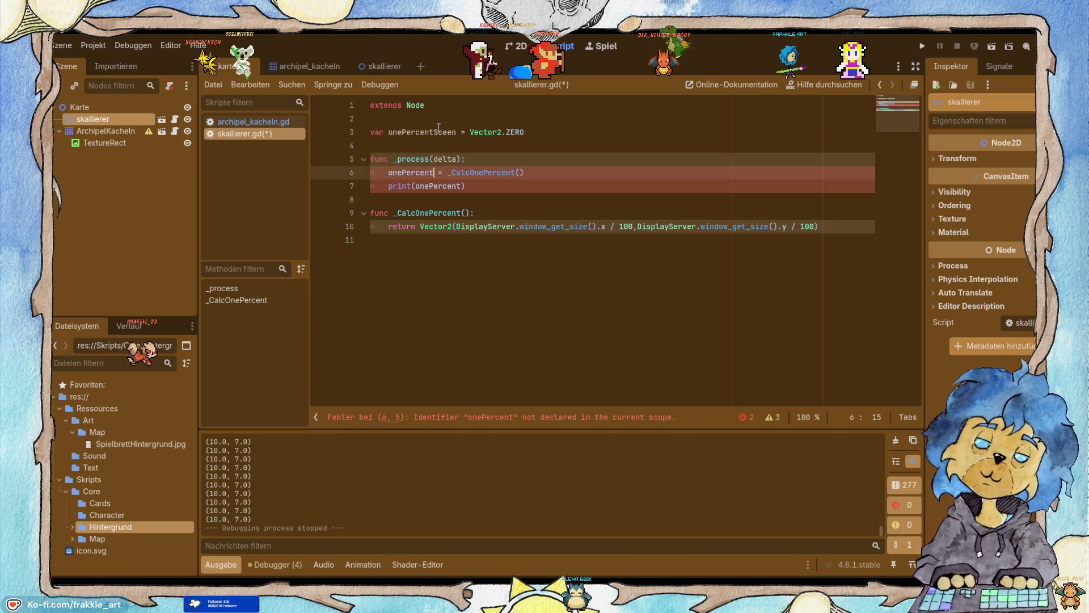
type("Screen")
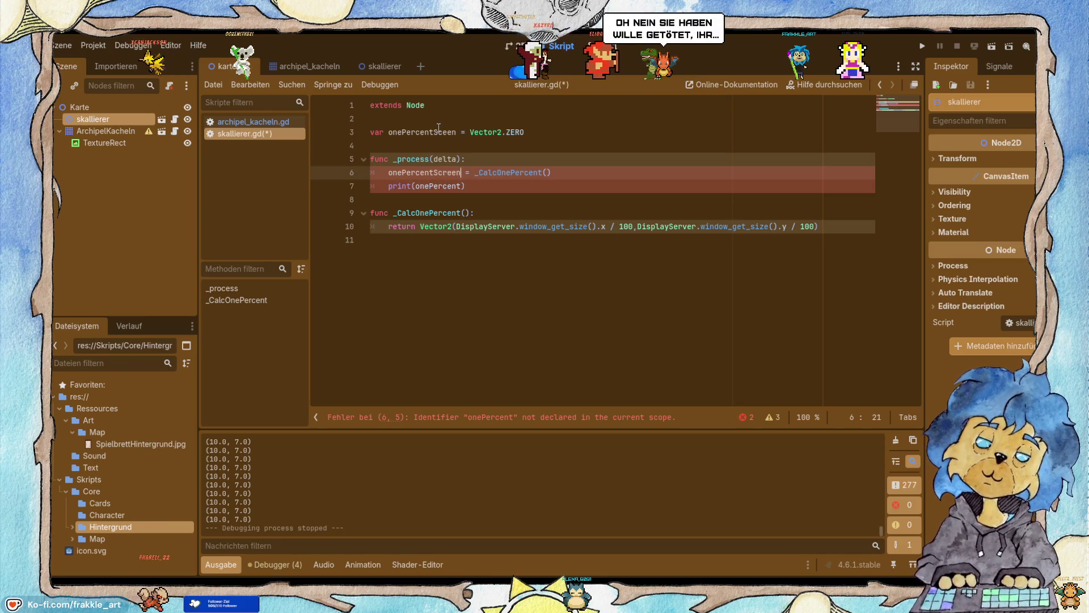
Correct the misspelled Sceen in the line-3 declaration to onePercentScreen.
left_click(557, 147)
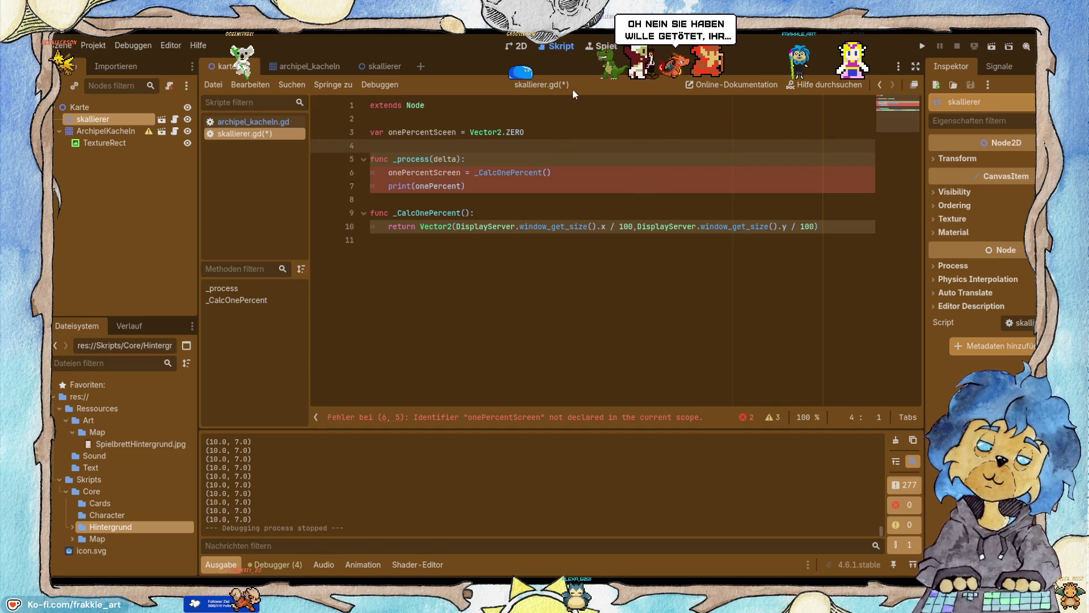
left_click(495, 176)
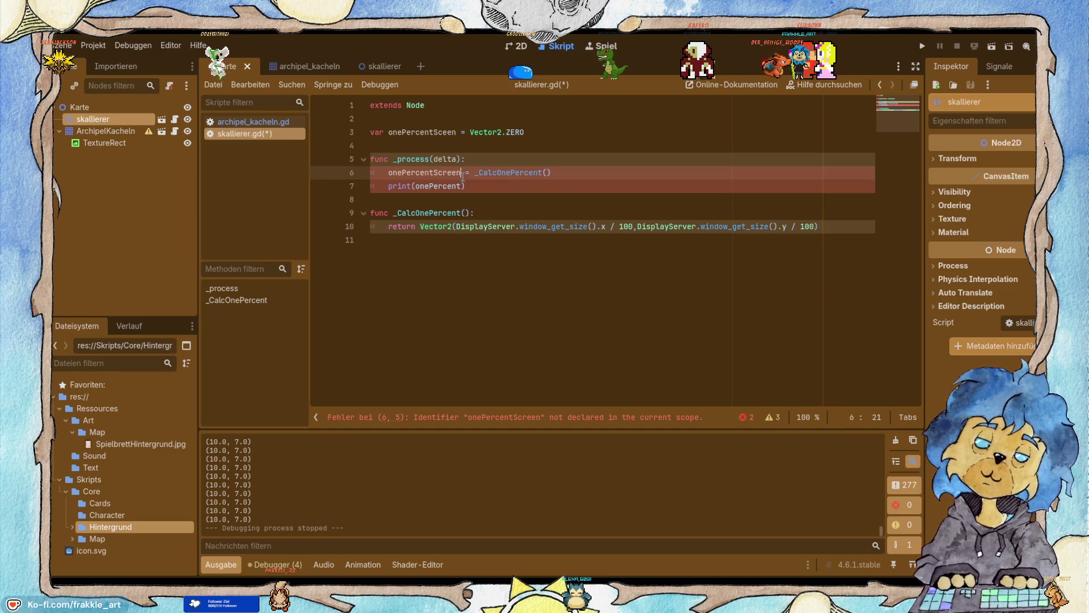
left_click(438, 132)
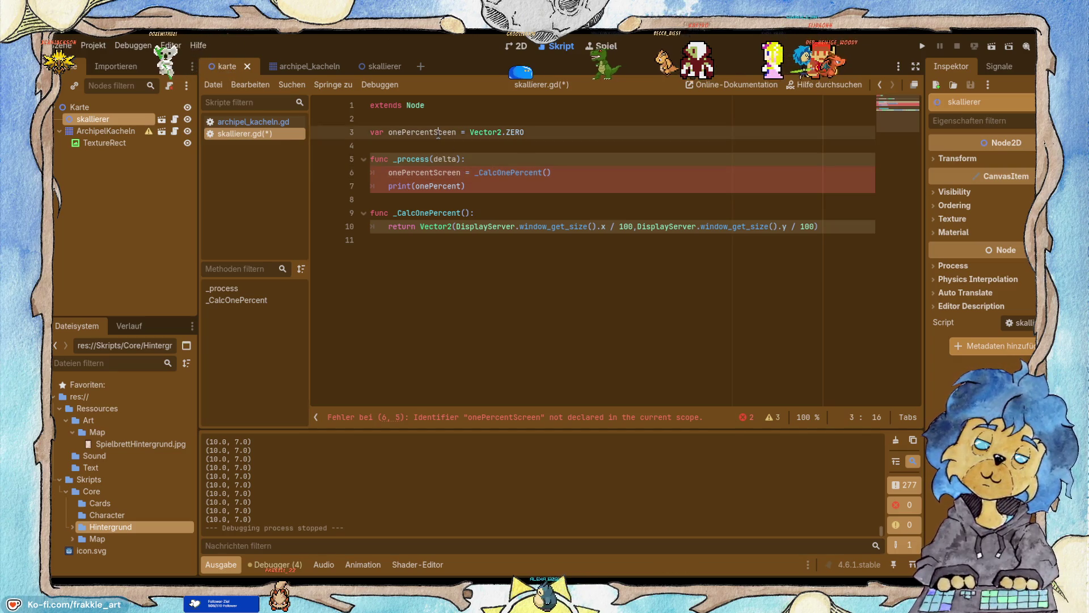
key("Down")
type("r")
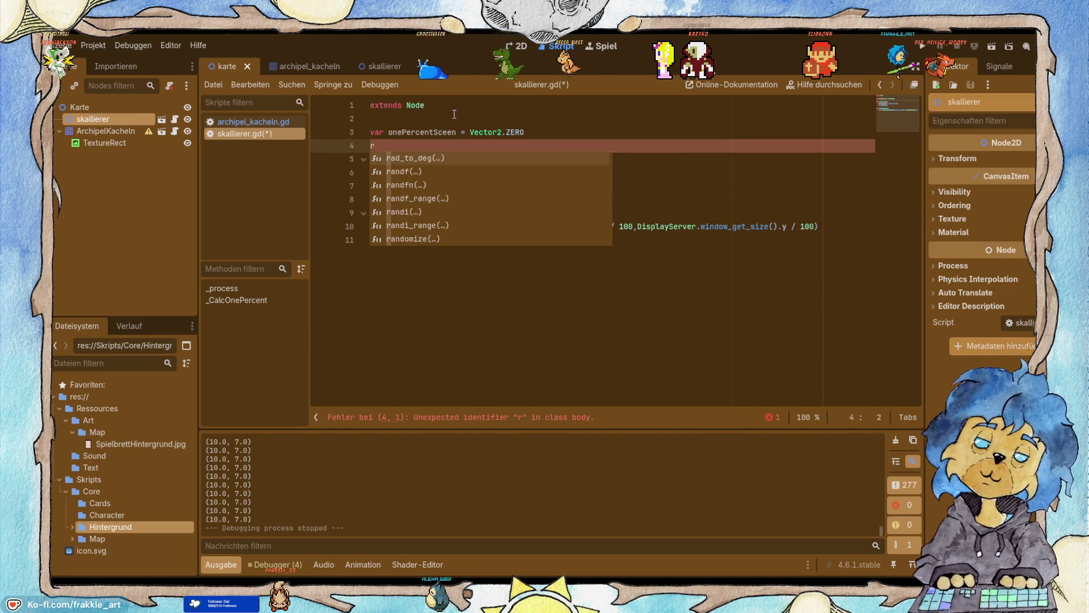
key("BackSpace")
left_click(445, 126)
type("r")
type("r")
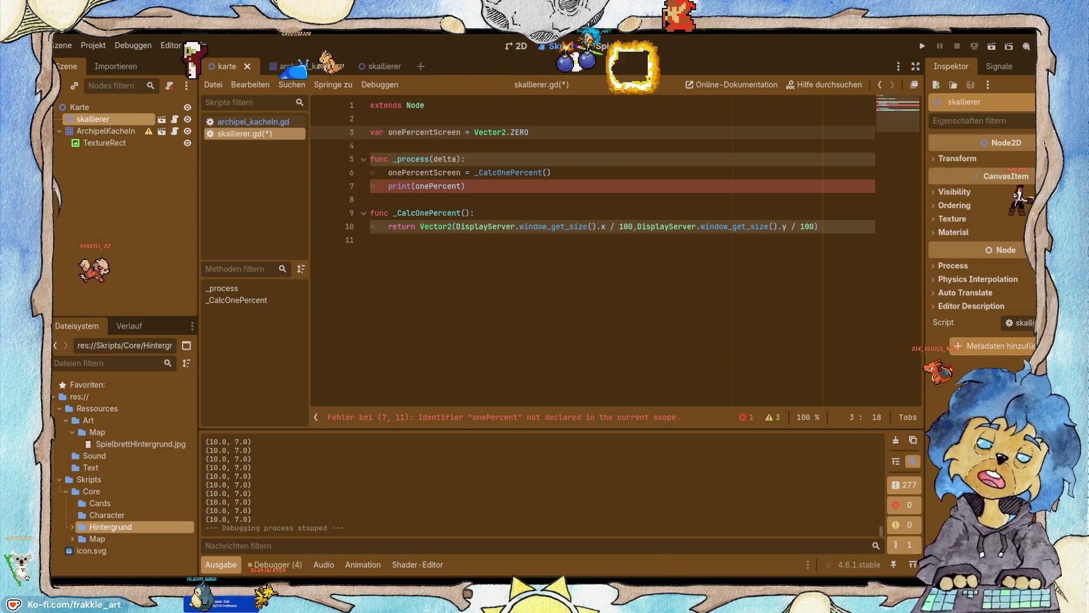
Change the print call's argument to onePercentScreen.
left_click(461, 185)
type("Sc")
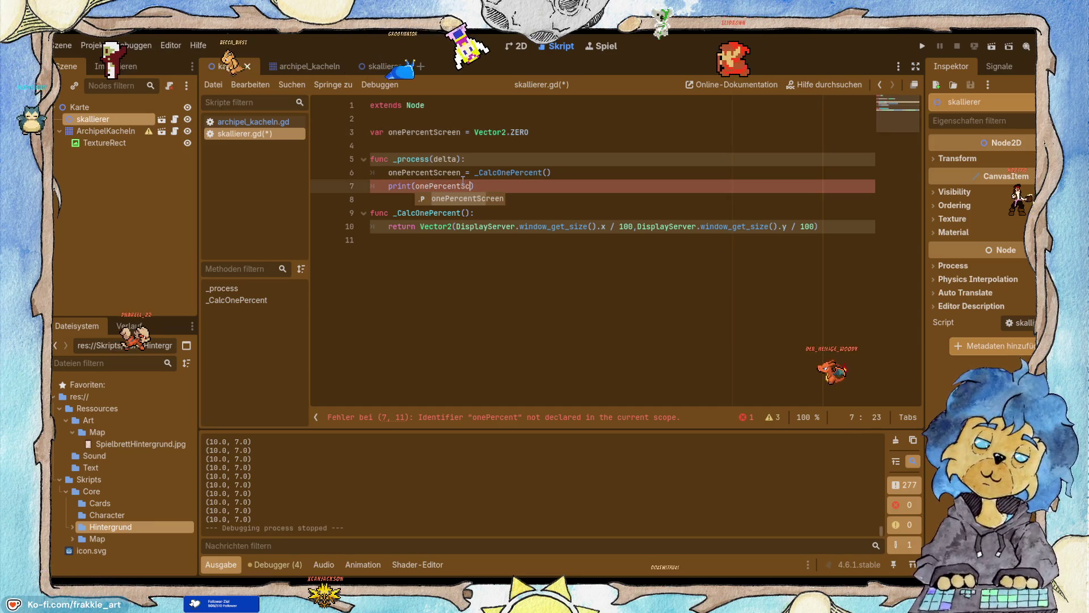
key("Return")
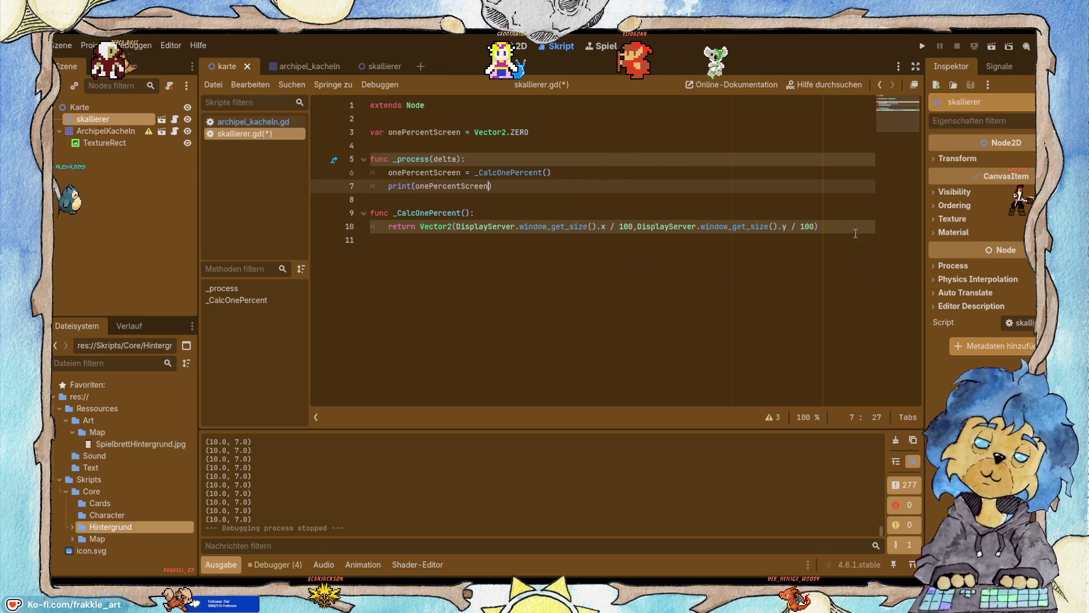
left_click(837, 227)
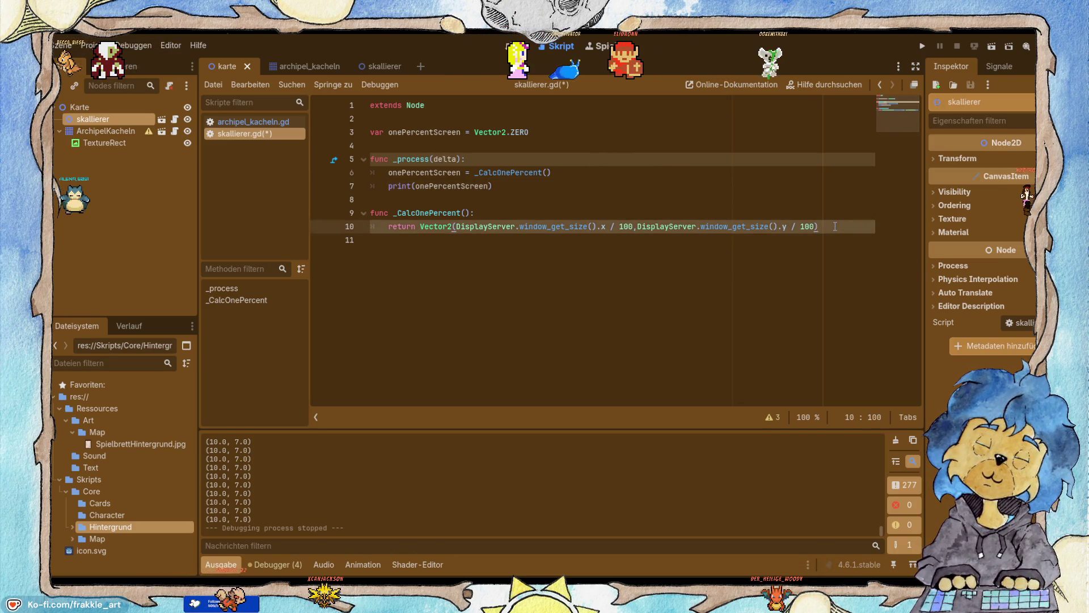
Add a func _CalcOnePercentItem(item) header below _CalcOnePercent.
key("Return")
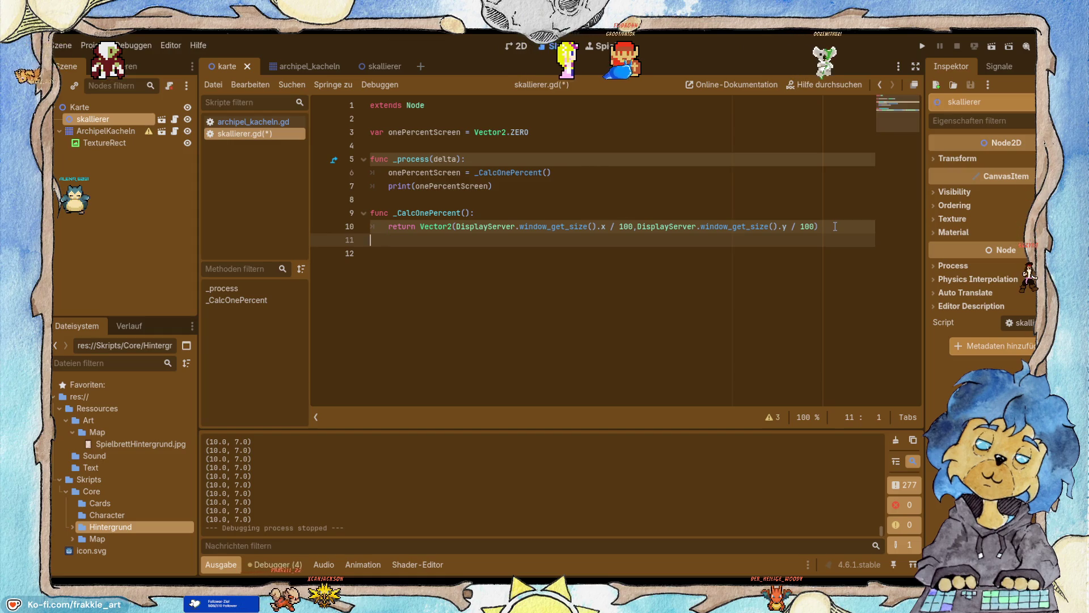
key("Return")
type("func ")
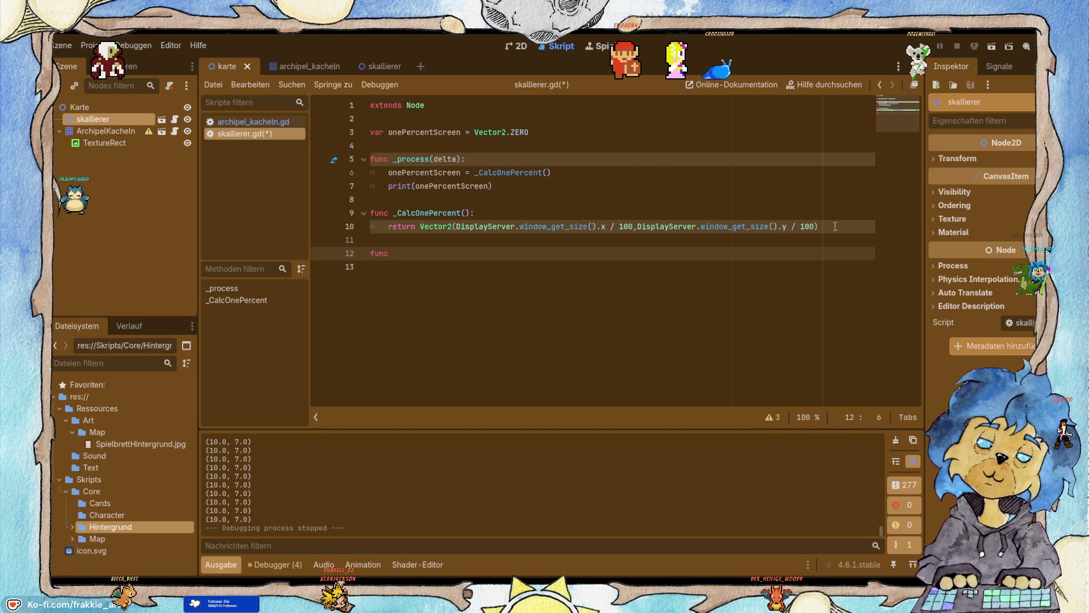
type("_")
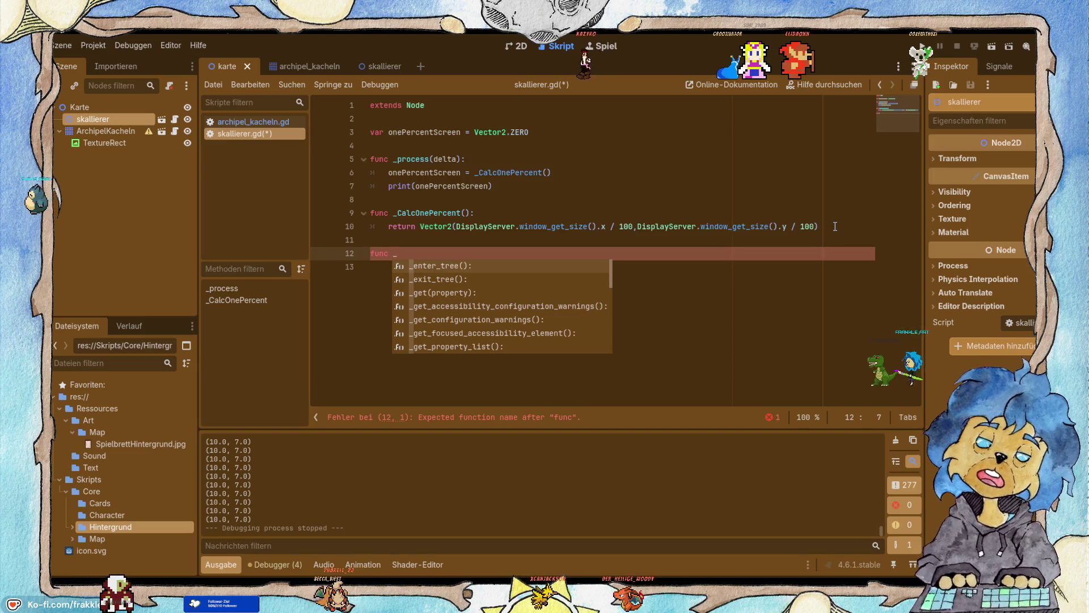
type("Cal")
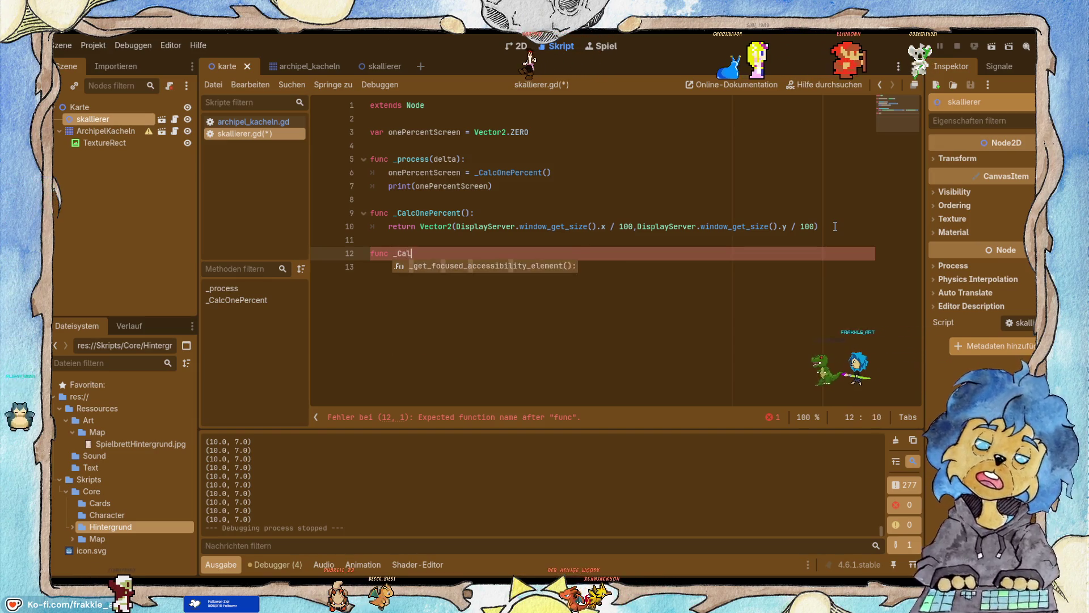
type("cOn")
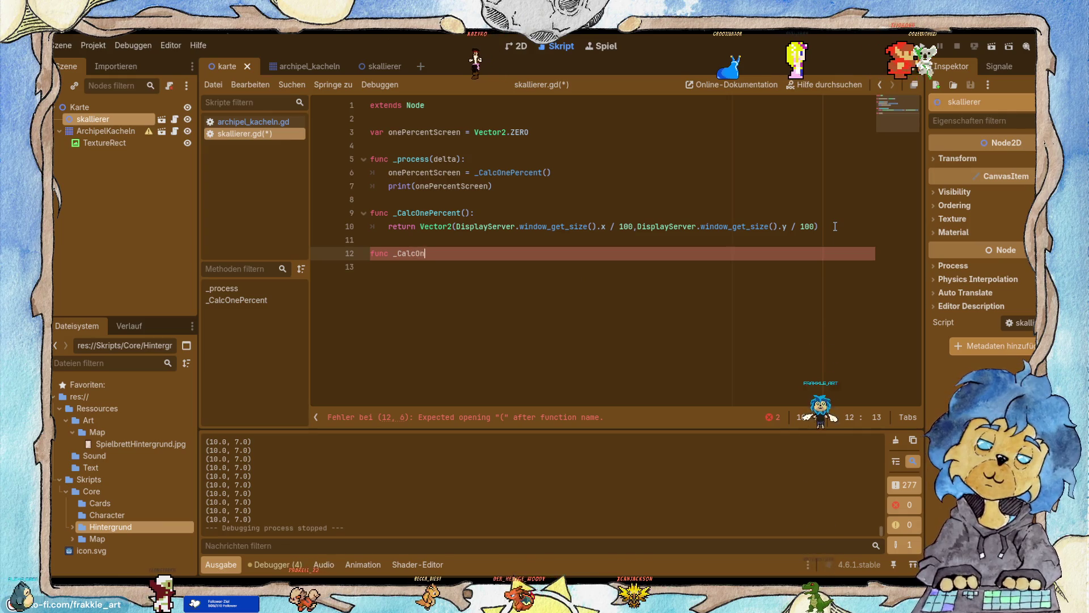
type("ePer")
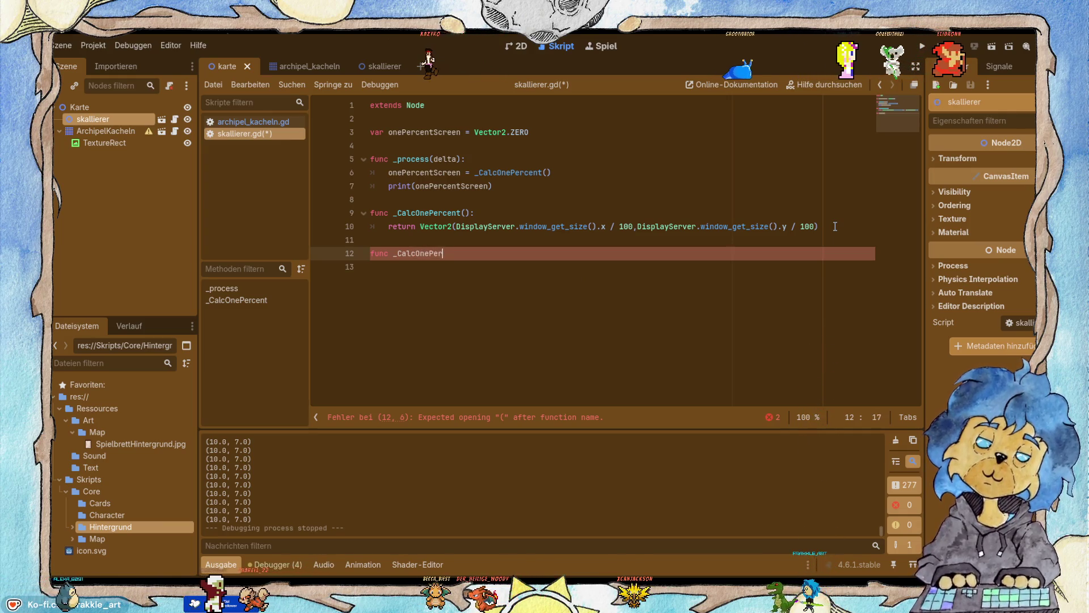
type("centIt")
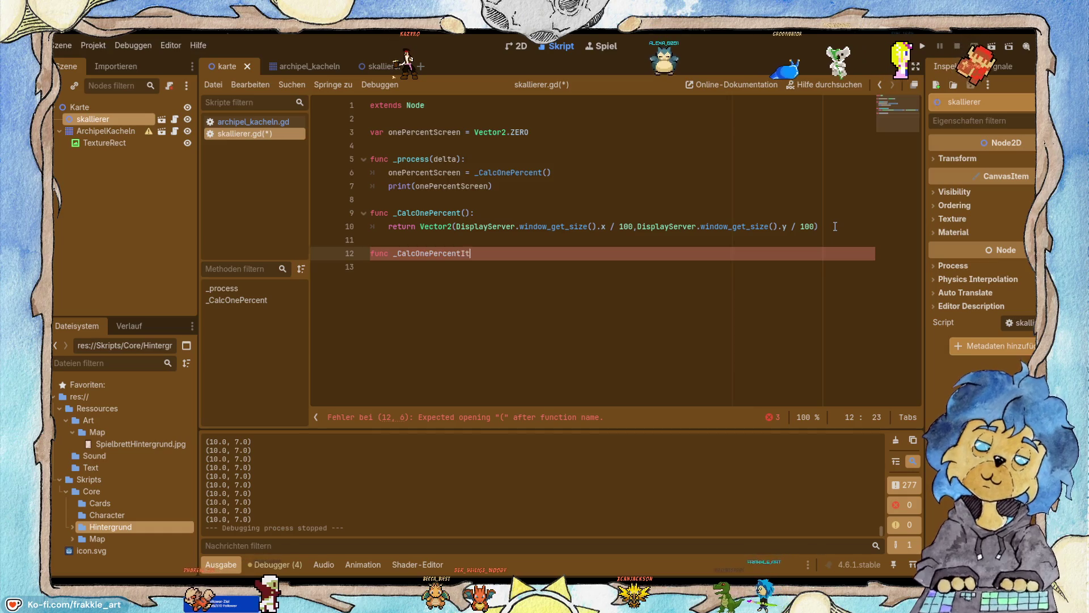
type("em()")
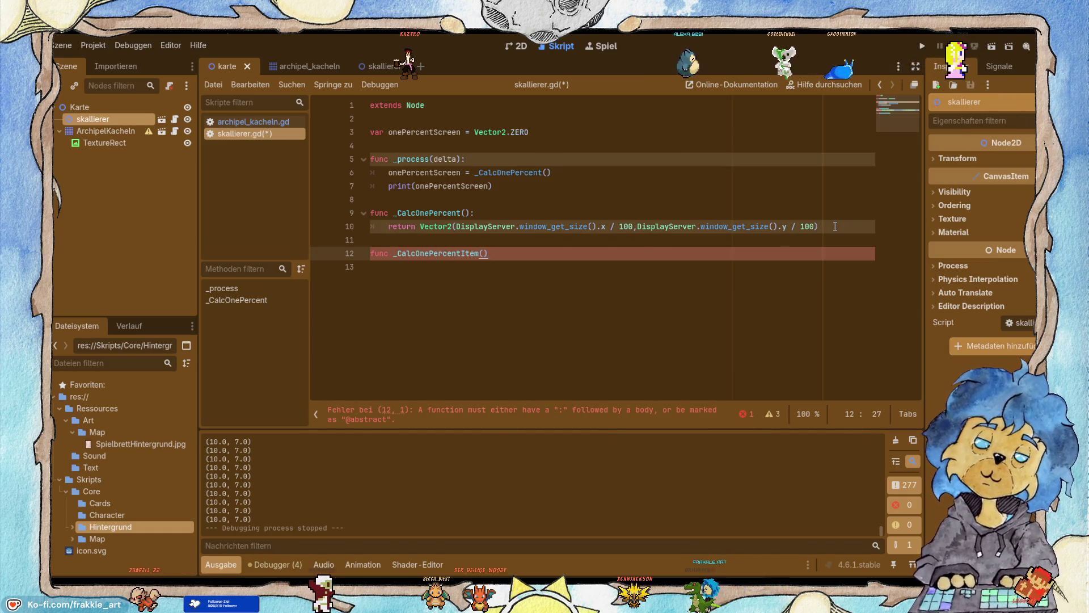
key("Left")
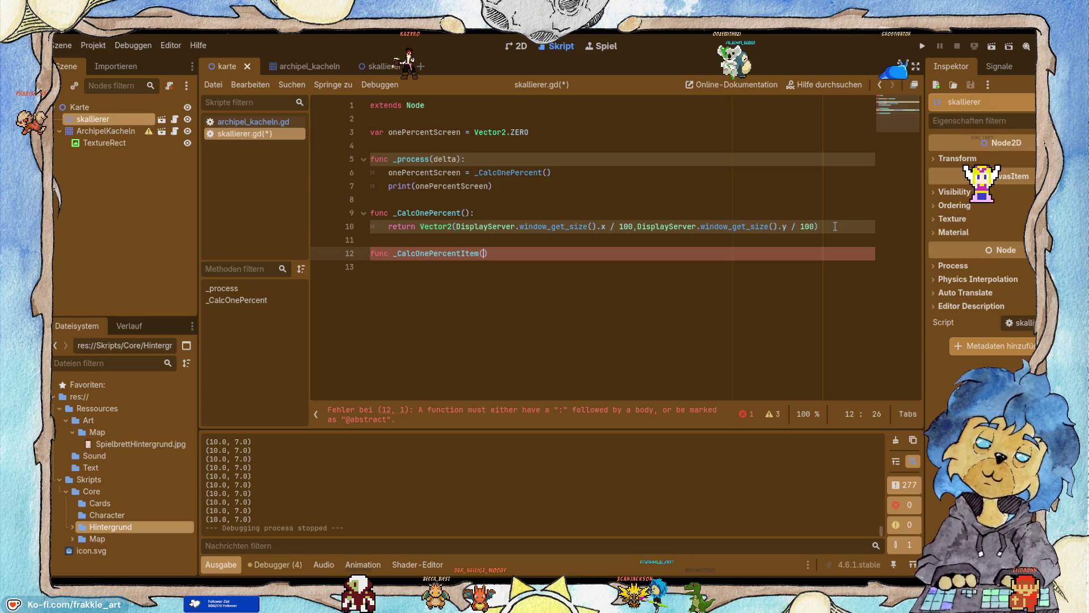
type("tem")
key("Right")
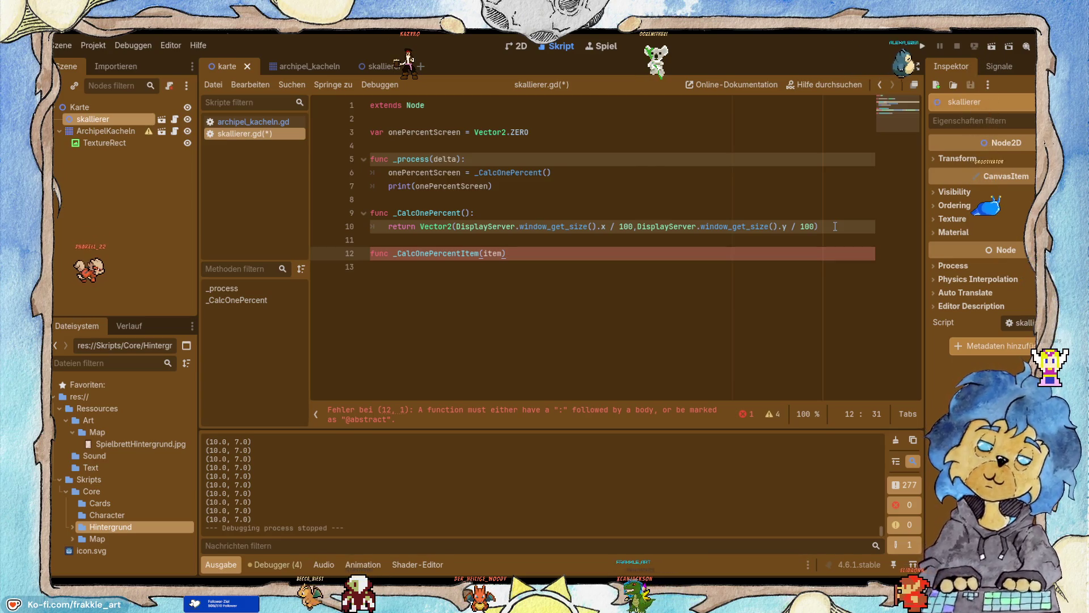
key("Return")
key("BackSpace")
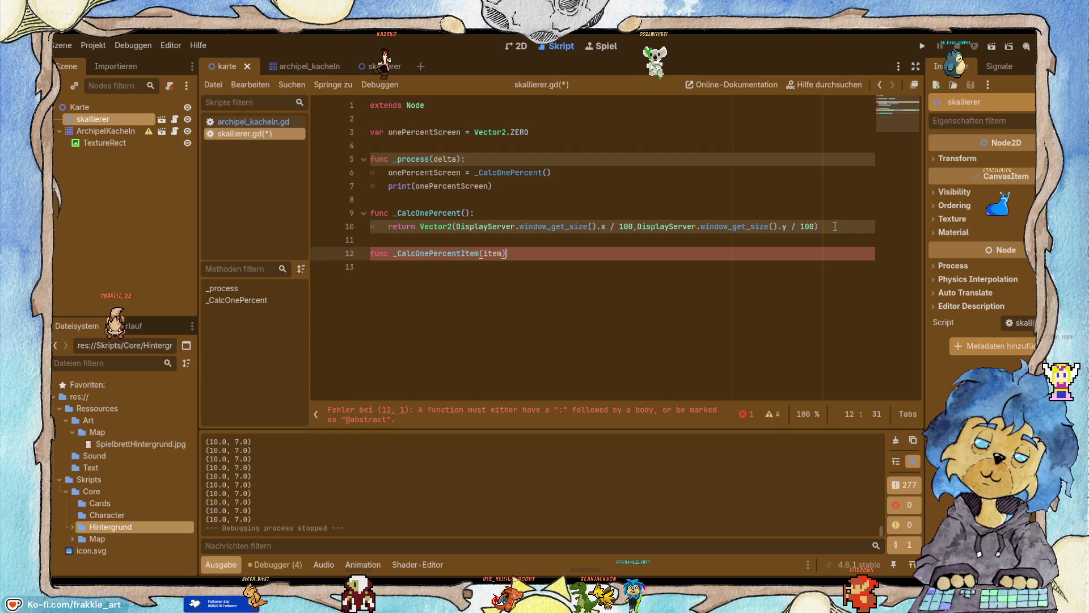
type(":")
Make it return Vector2(item.size.x / 100,item.size / 100) and save the script.
key("Return")
type("ret")
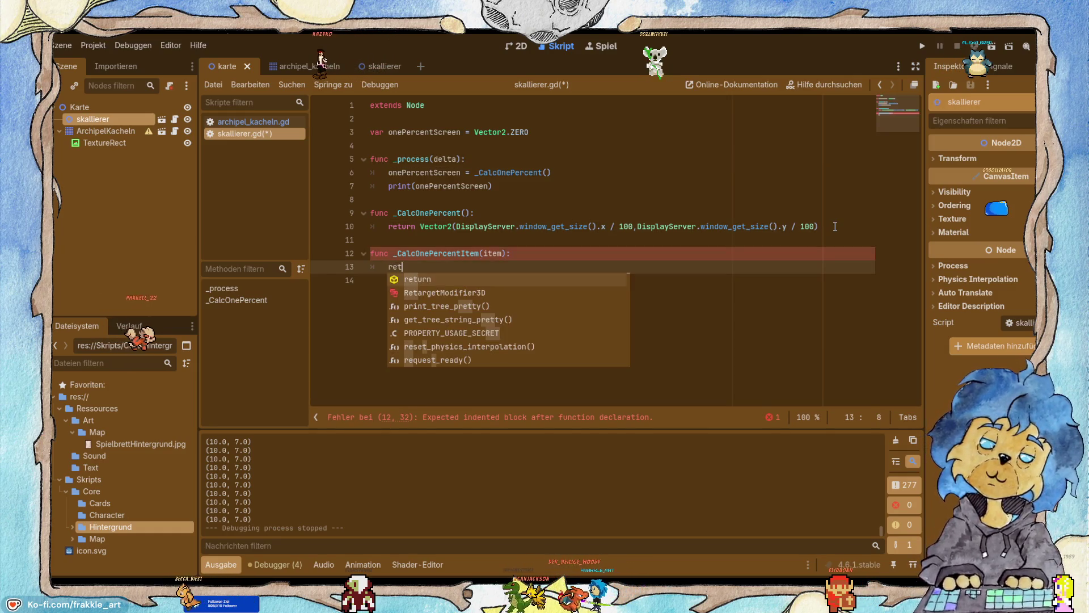
key("Return")
type("Vector2(item.size.x / 100,item.size / 100)")
left_click(603, 327)
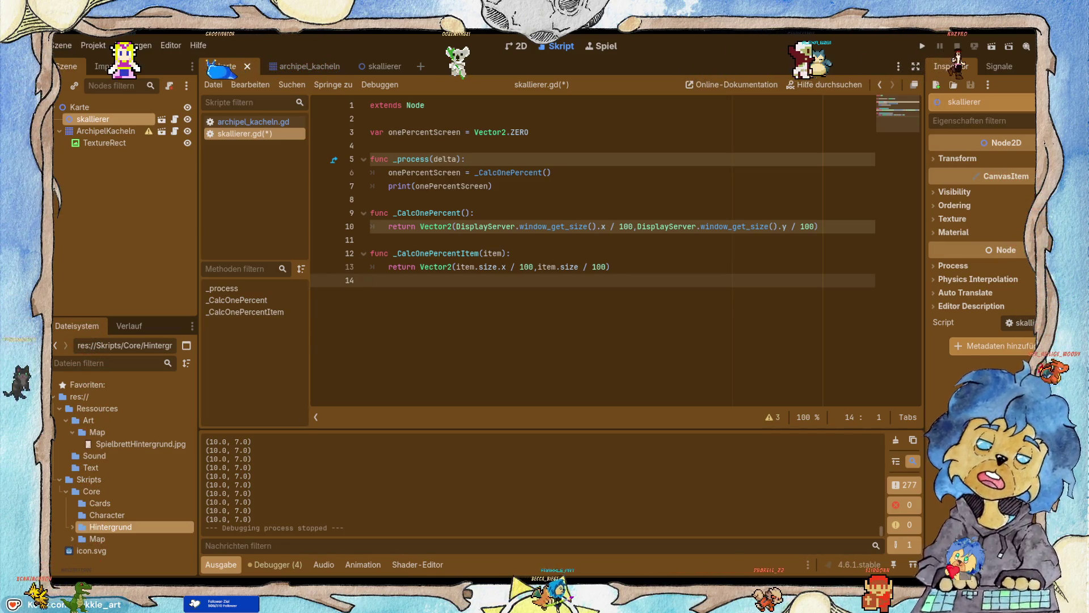
key("ctrl+s")
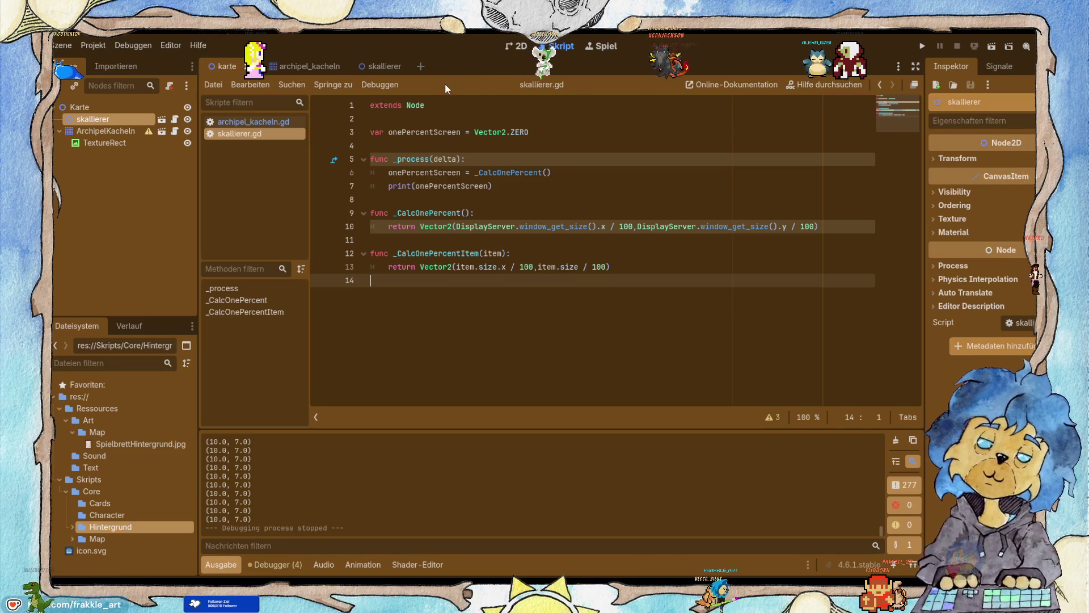
In archipel_kacheln.gd, add a new line in _process after the _scalerBildschirm call.
left_click(271, 123)
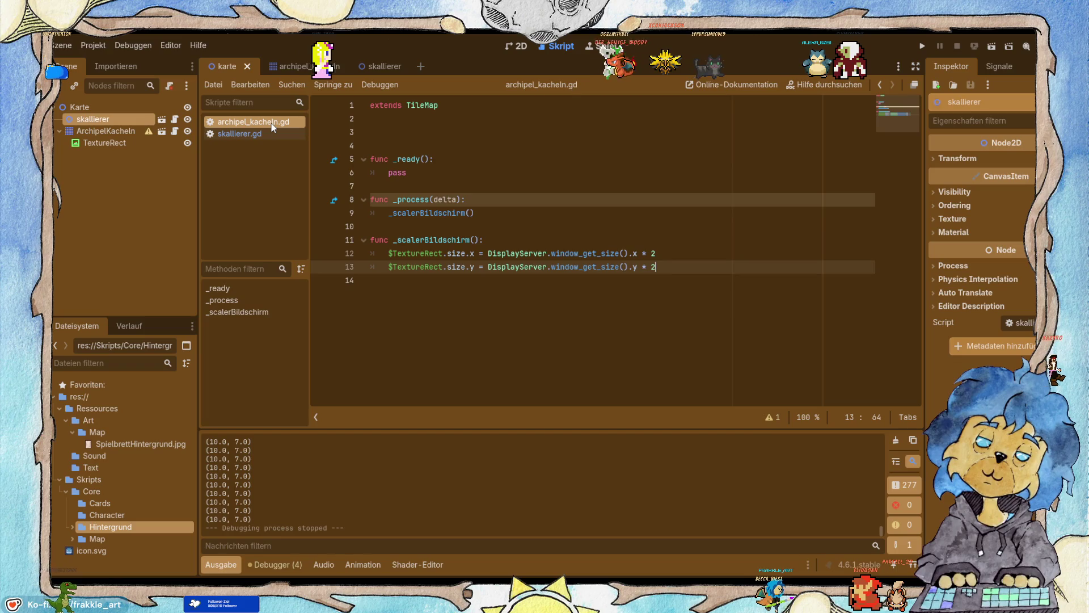
left_click(503, 217)
key("Return")
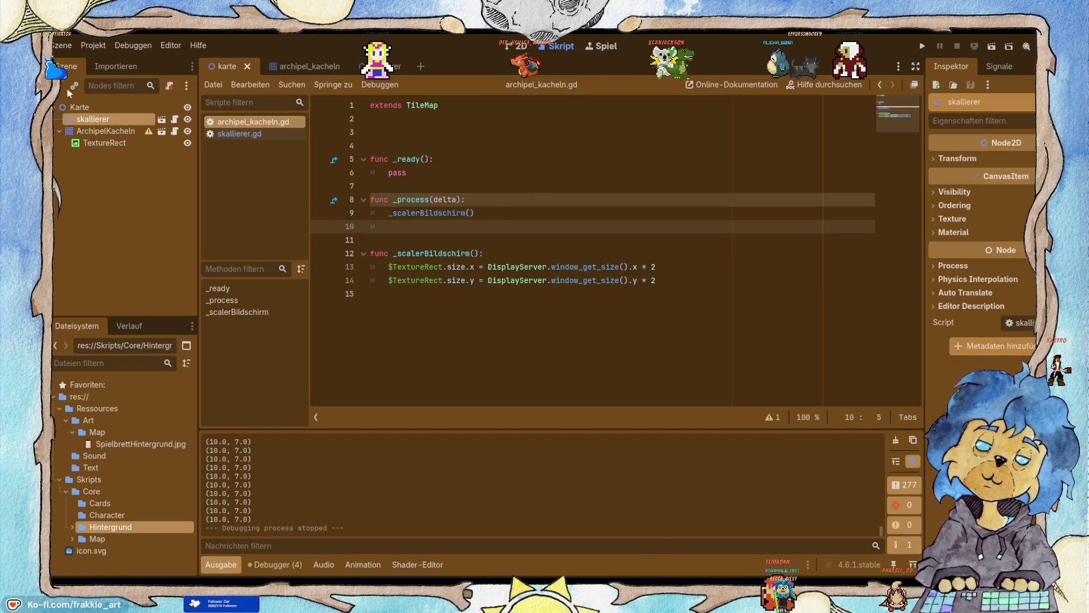
mouse_move(234, 134)
left_mouse_down()
mouse_move(362, 151)
mouse_move(267, 127)
left_mouse_up()
left_click(251, 122)
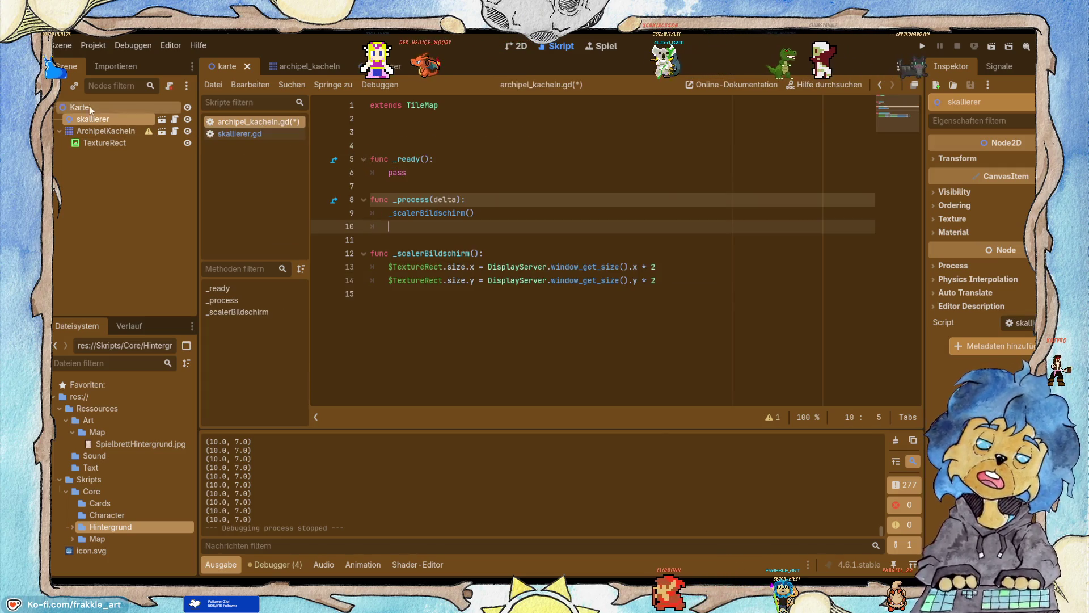
Write $"../skallierer"._CalcOnePercentItem($TextureRect) on that line.
left_click_drag(118, 123, 380, 225)
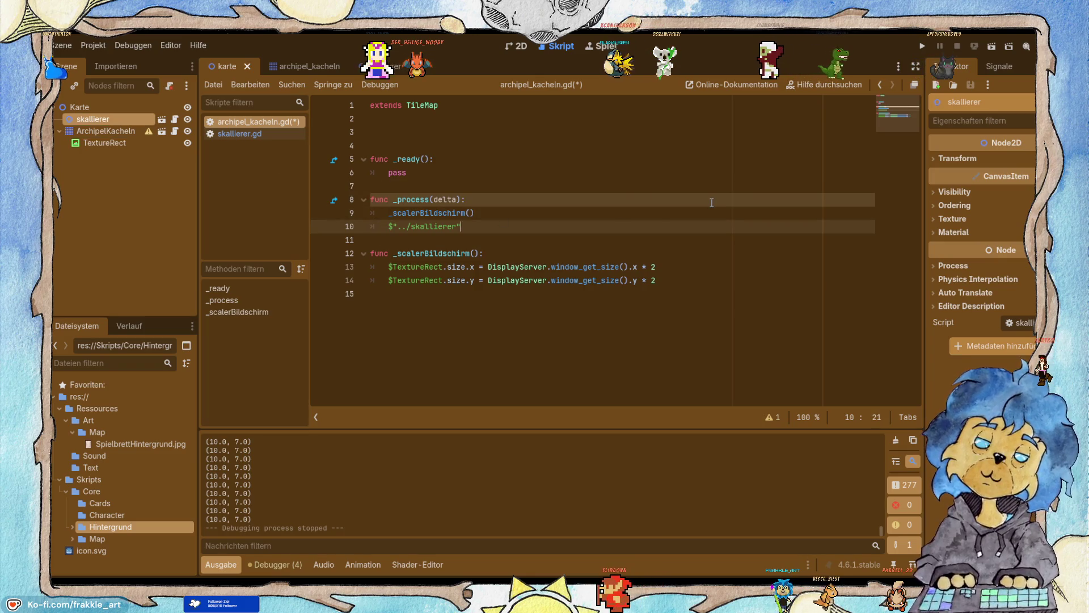
type(".")
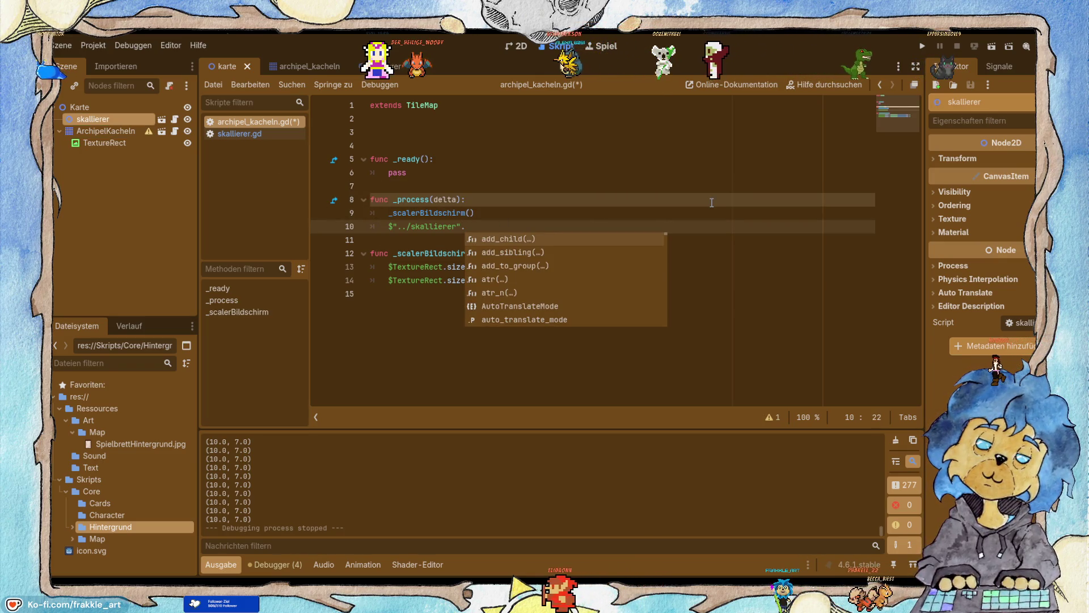
type("Cal")
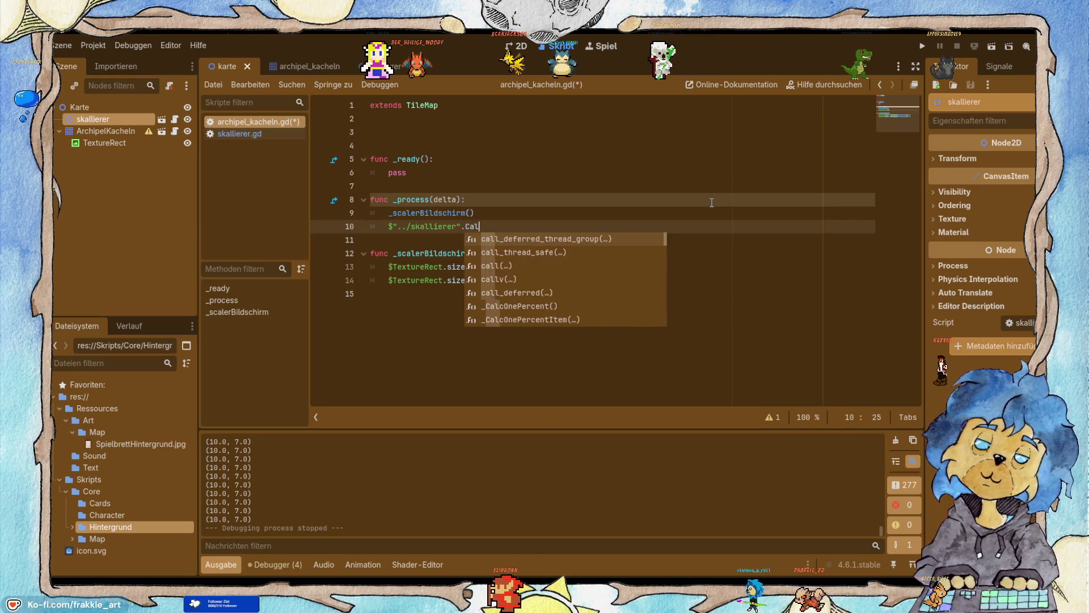
type("c")
key("Down")
key("Return")
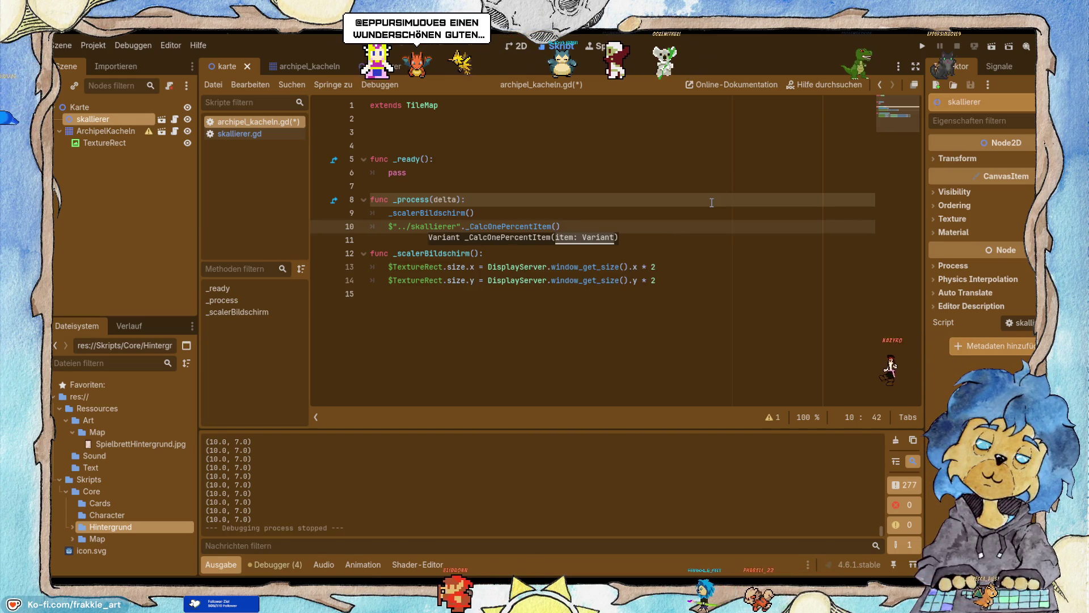
left_click_drag(105, 142, 560, 227)
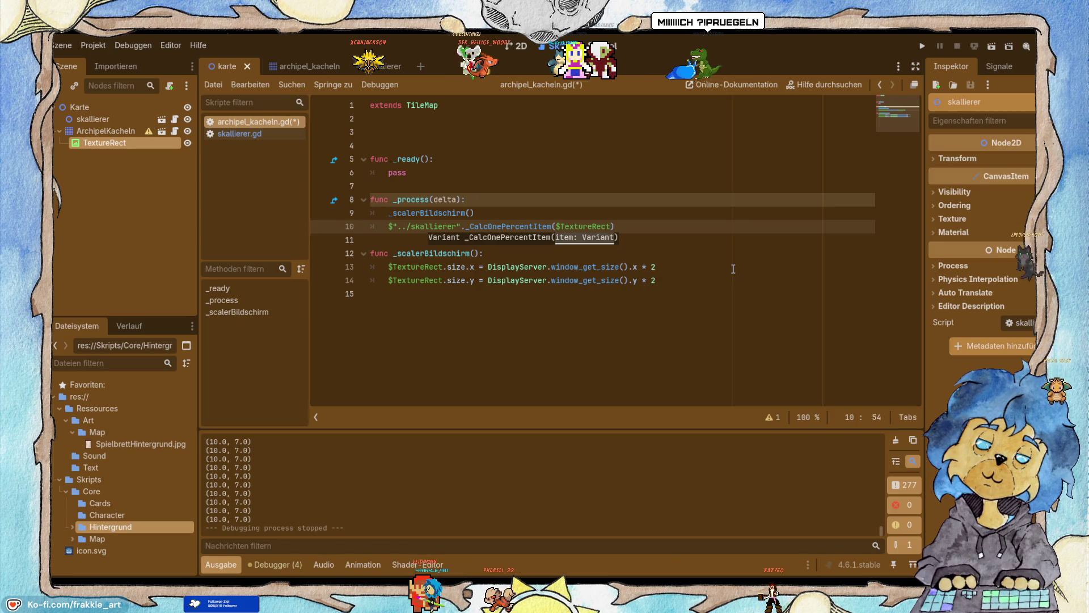
key("Down")
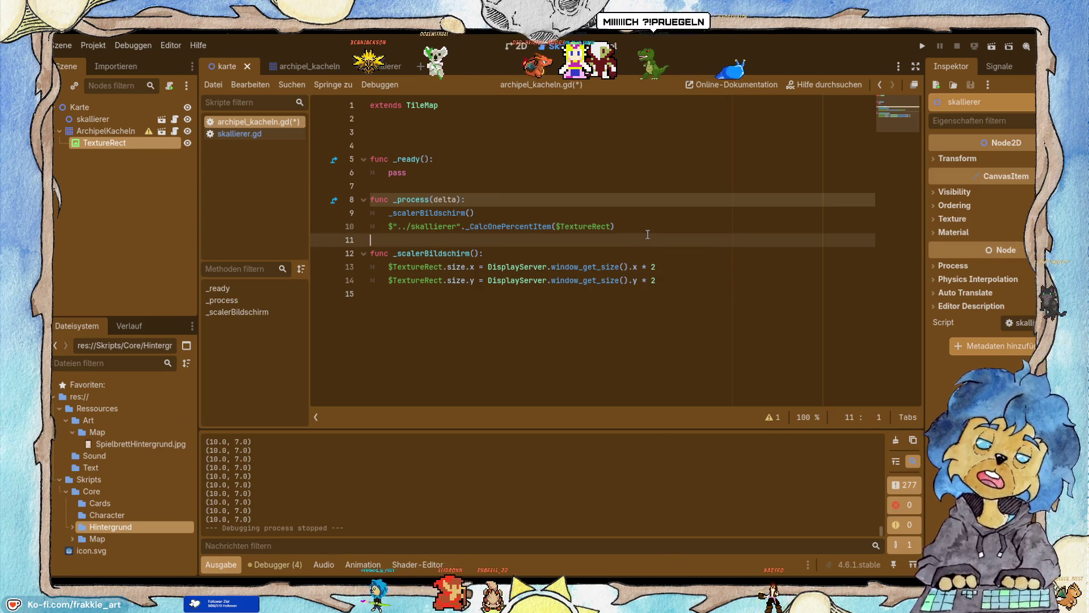
left_click(257, 136)
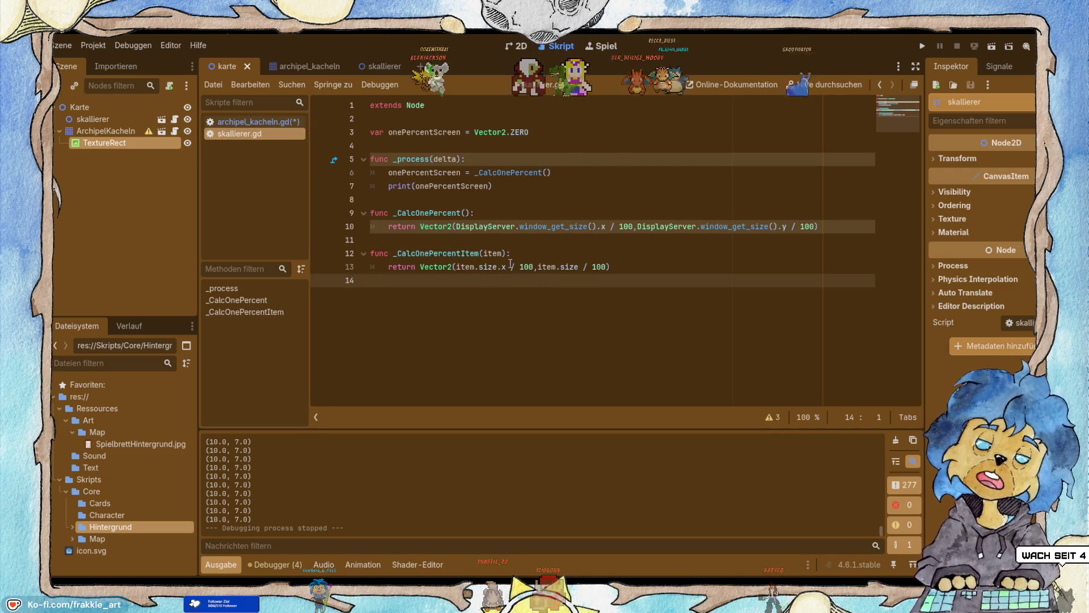
Change item.size to item.size.y on line 13 and delete the print(onePercentScreen) line.
left_click(579, 266)
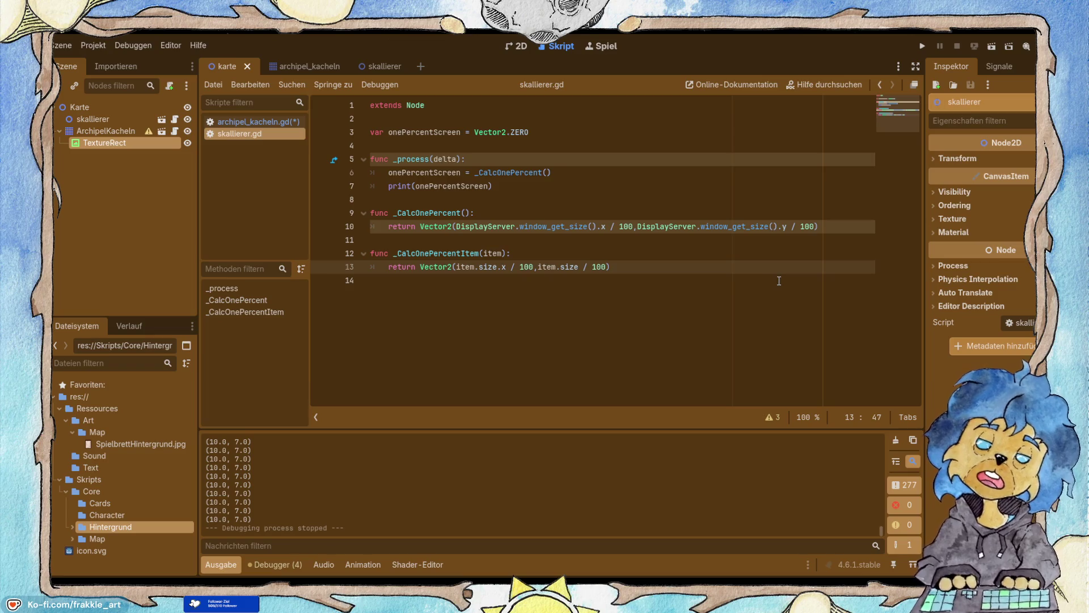
left_click(538, 267)
left_click(587, 266)
type(".")
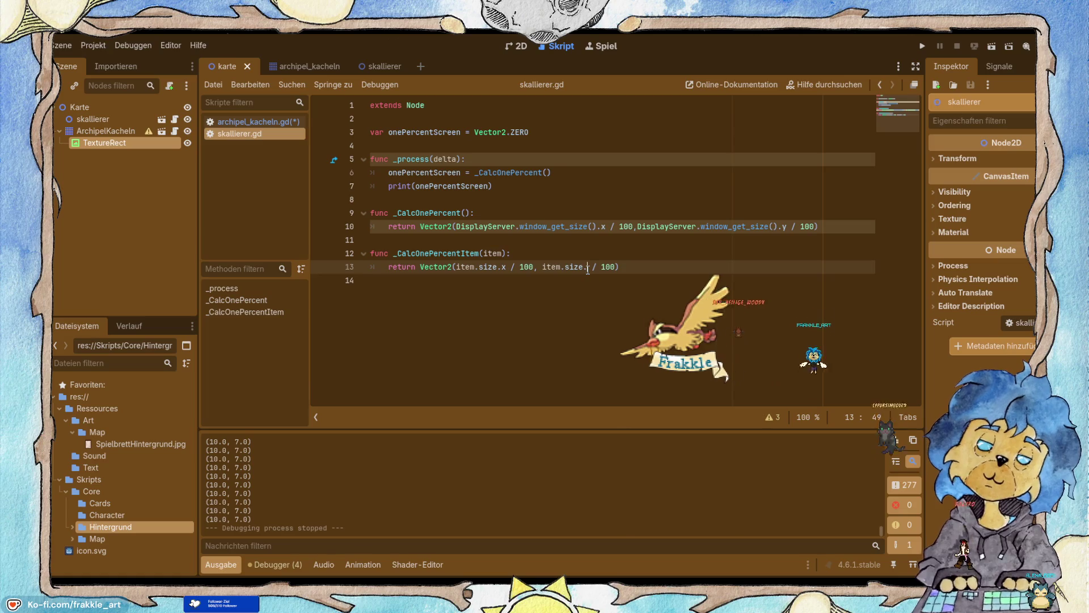
type("y")
key("ctrl+s")
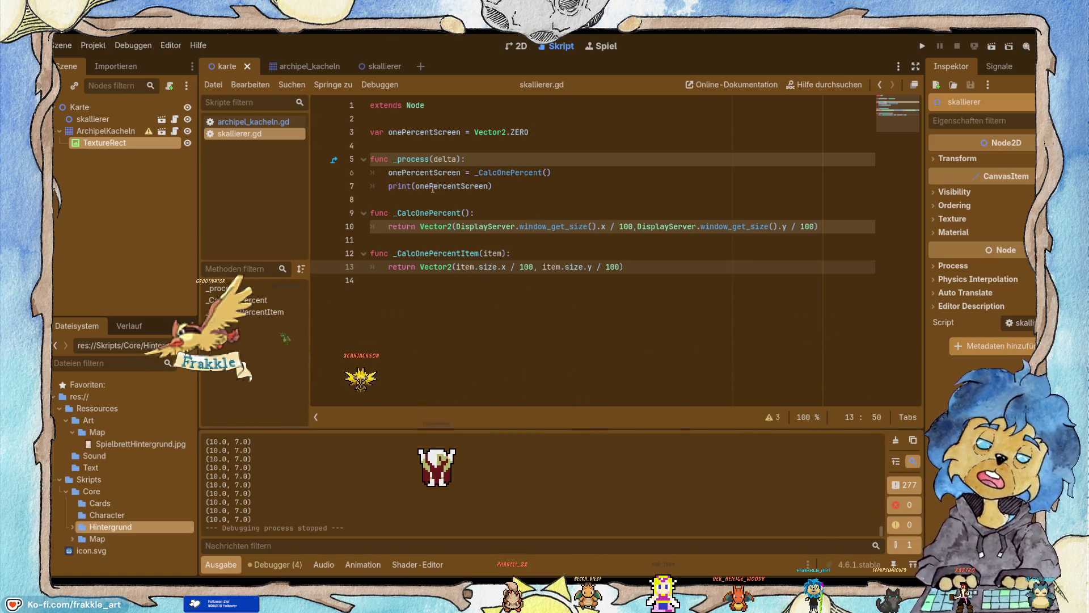
left_click_drag(492, 186, 383, 185)
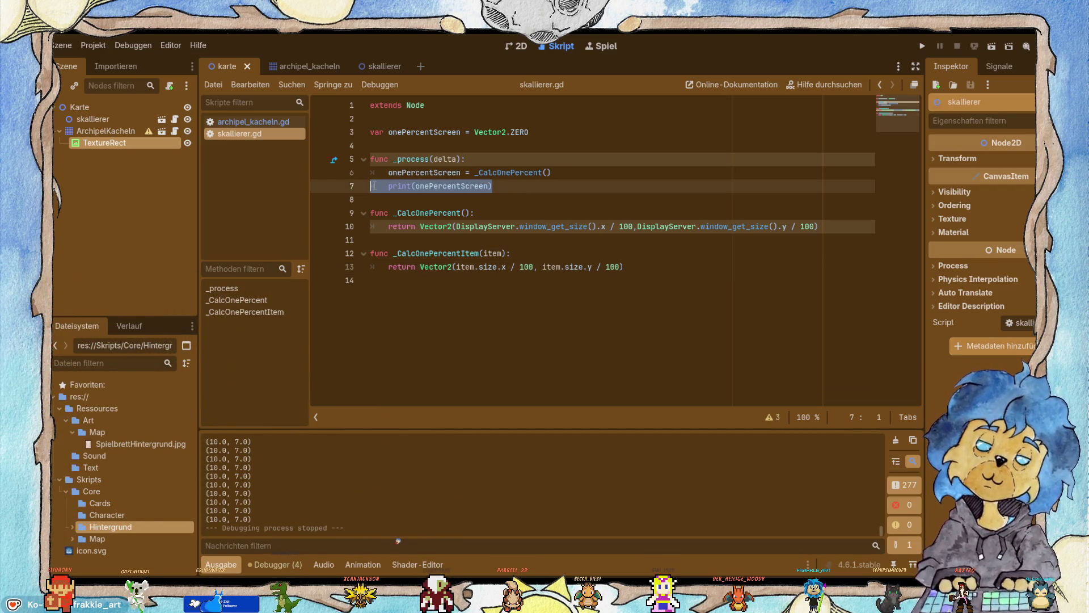
key("BackSpace")
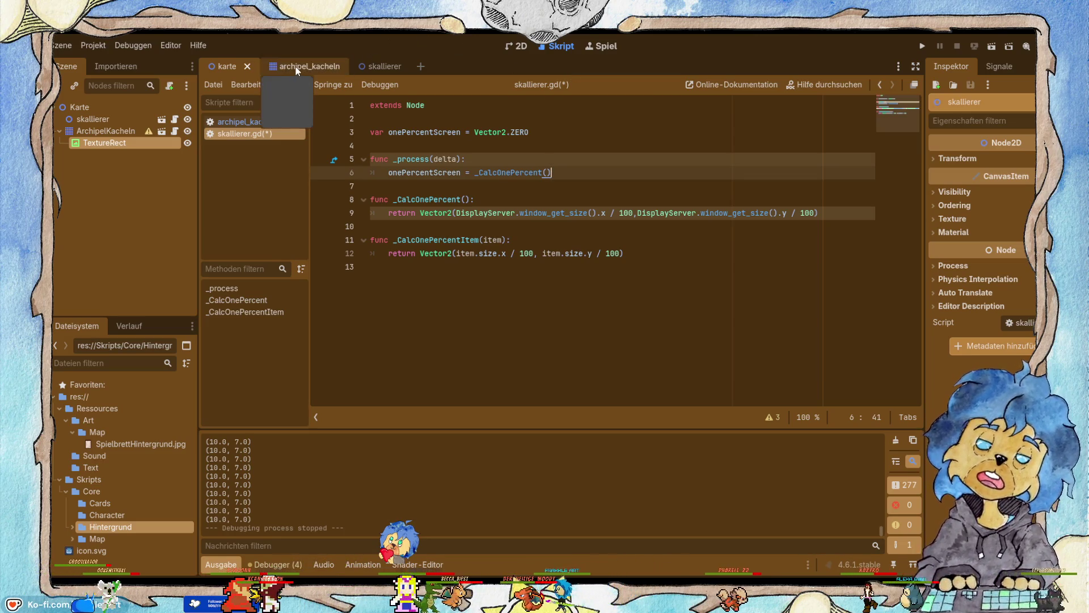
Save, briefly run and stop the project, then add an empty line after line 10.
left_click(239, 122)
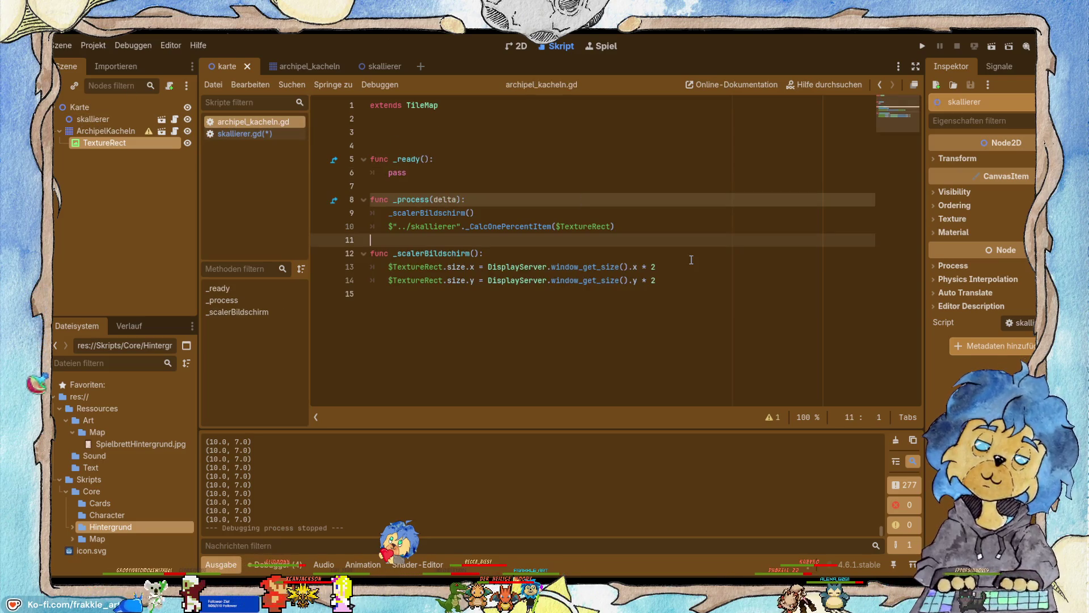
key("ctrl+s")
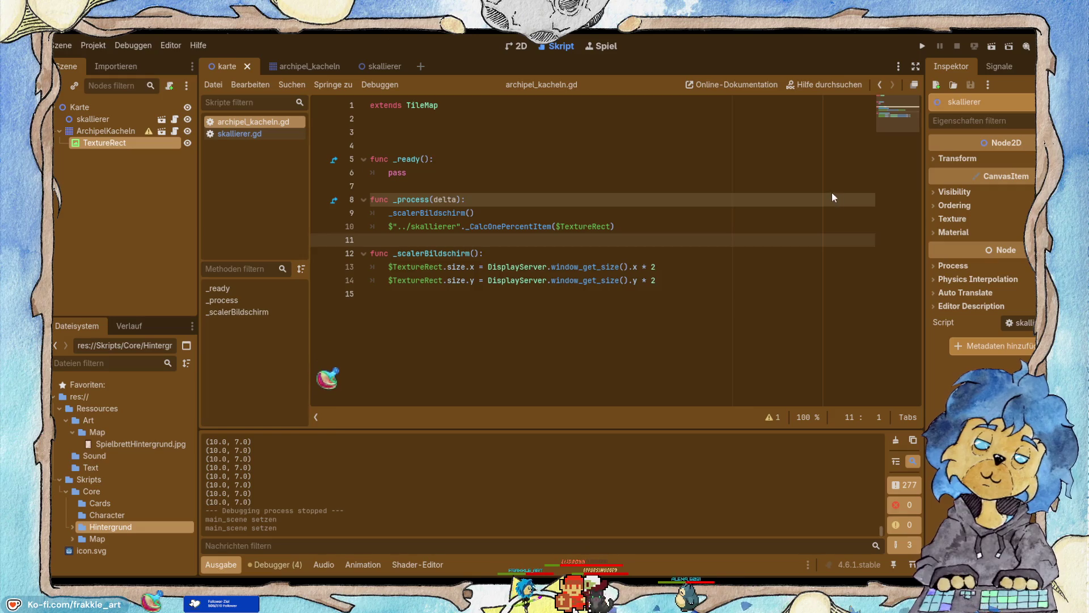
left_click(922, 48)
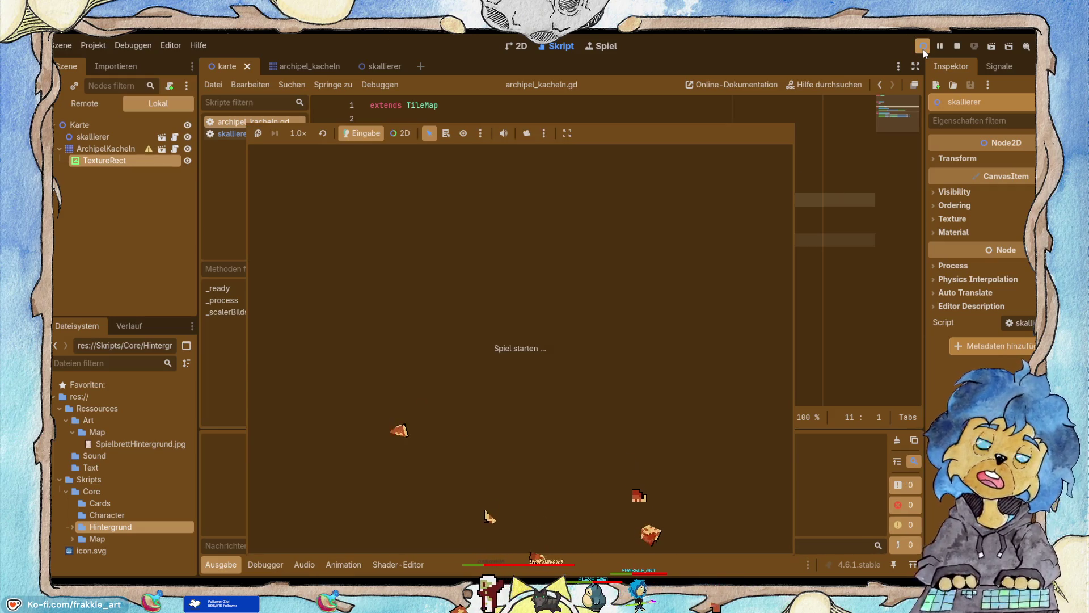
key("F8")
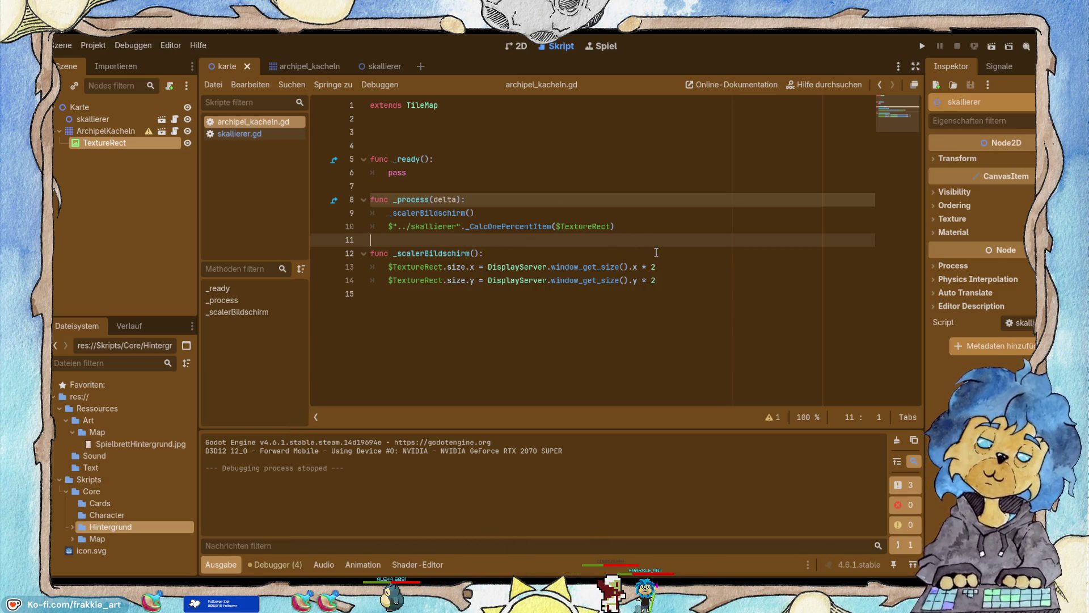
left_click(640, 222)
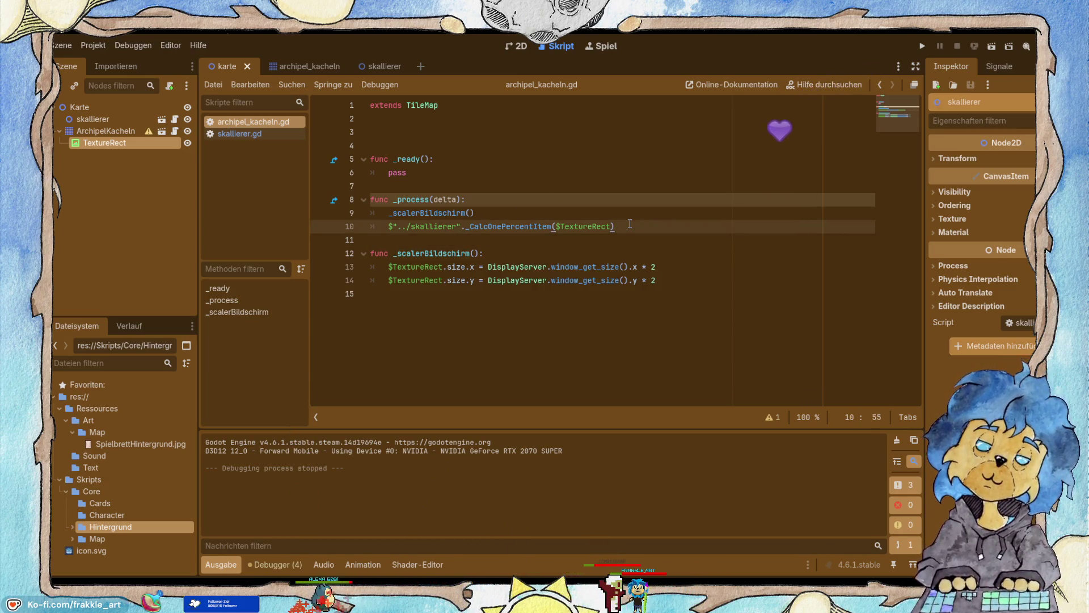
key("Return")
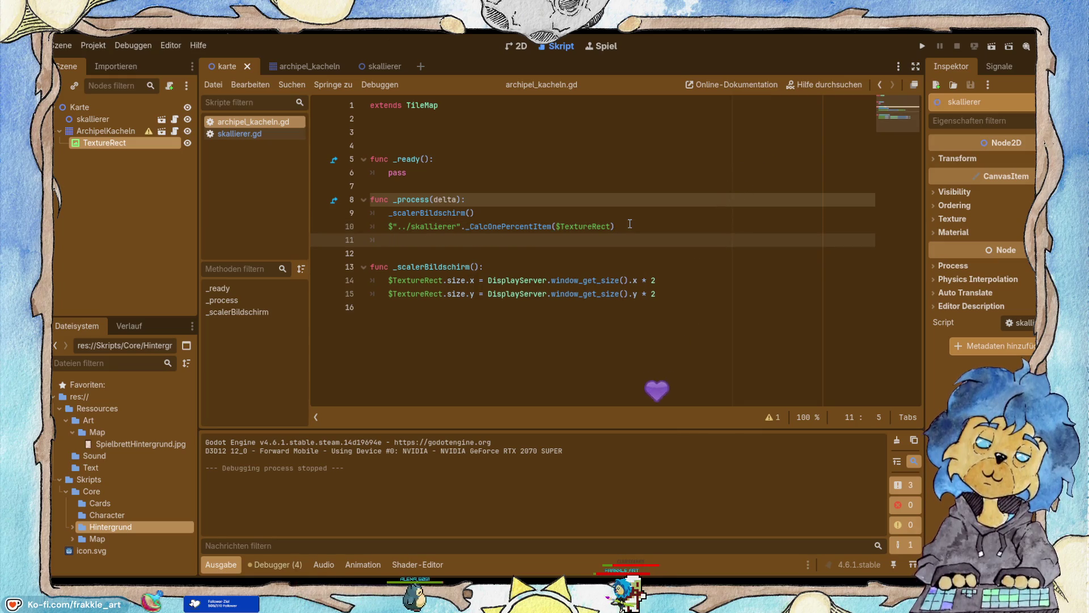
type("prin")
Wrap line 10's _CalcOnePercentItem($TextureRect) call in print(...).
key("BackSpace")
key("BackSpace")
key("BackSpace")
key("Up")
type("rint")
key("Down")
key("Down")
key("Down")
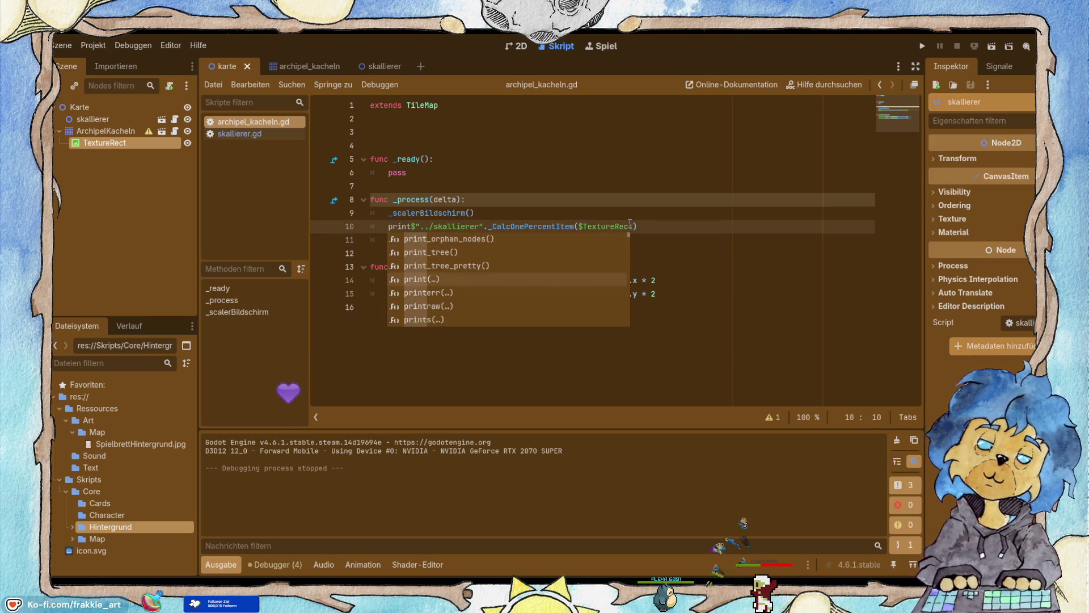
key("Return")
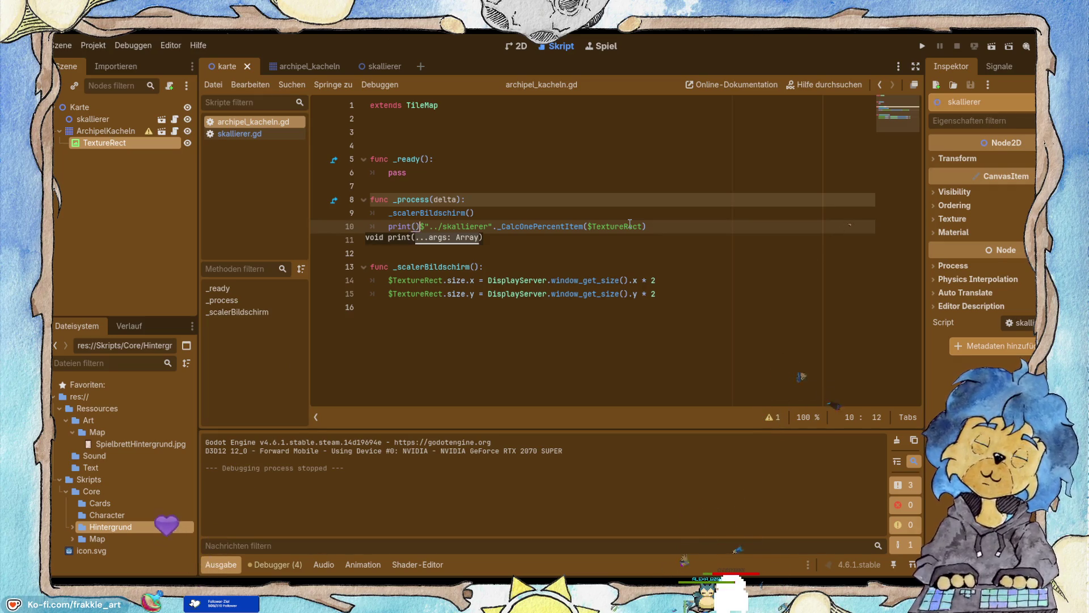
key("BackSpace")
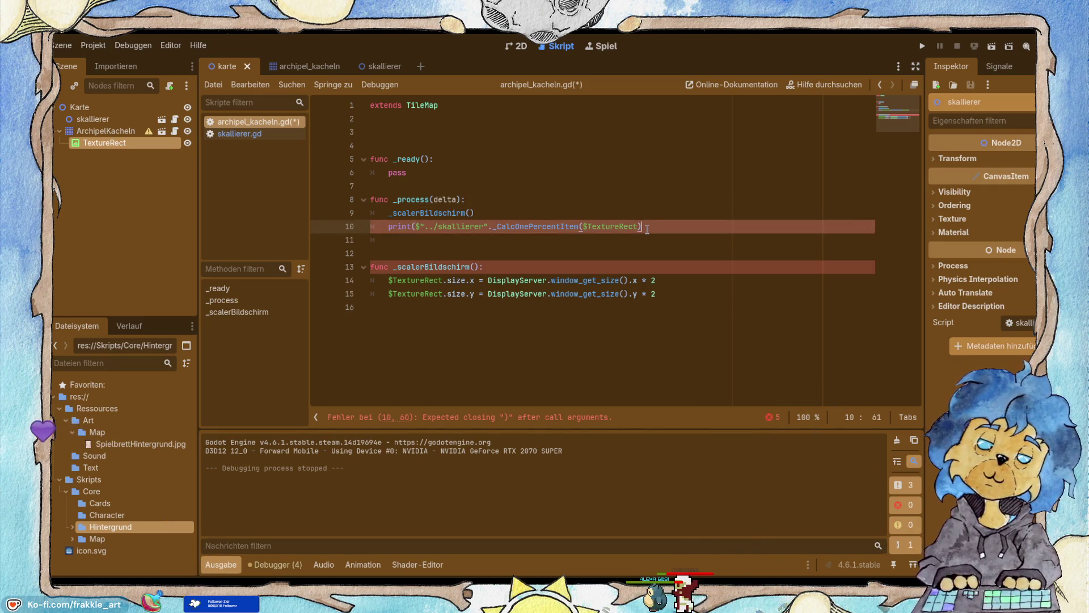
Save and run the scene with F6, logging (20.48, 17.05), then stop it.
key("F6")
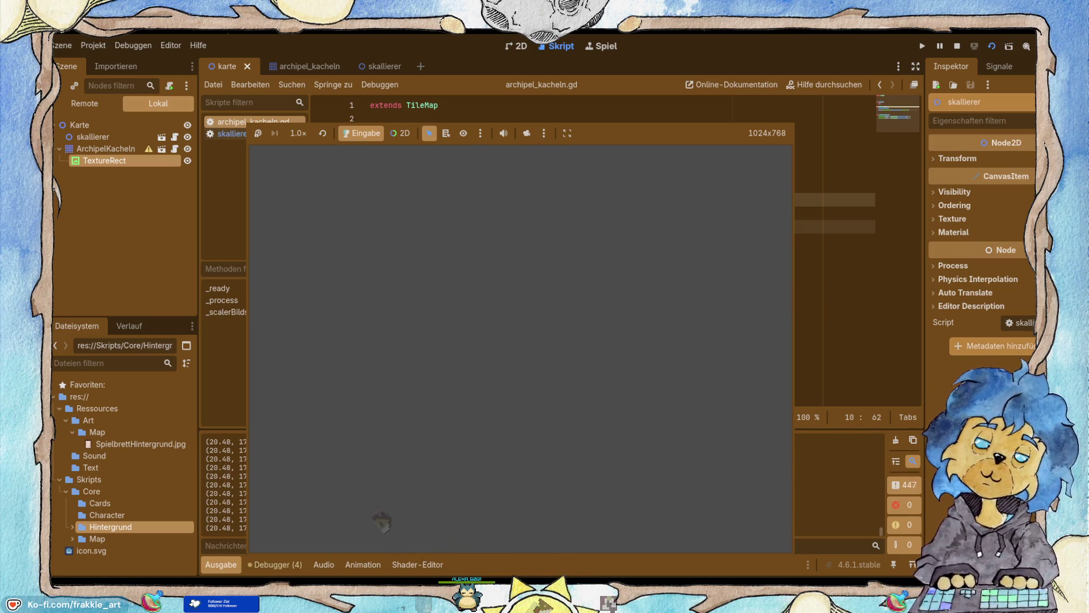
key("F8")
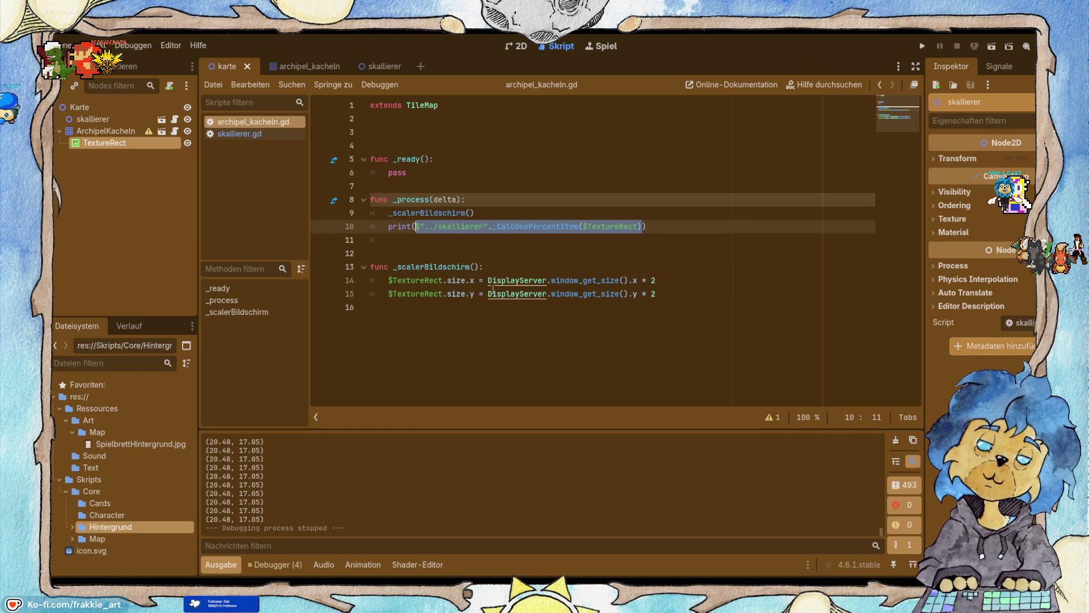
left_click(520, 268)
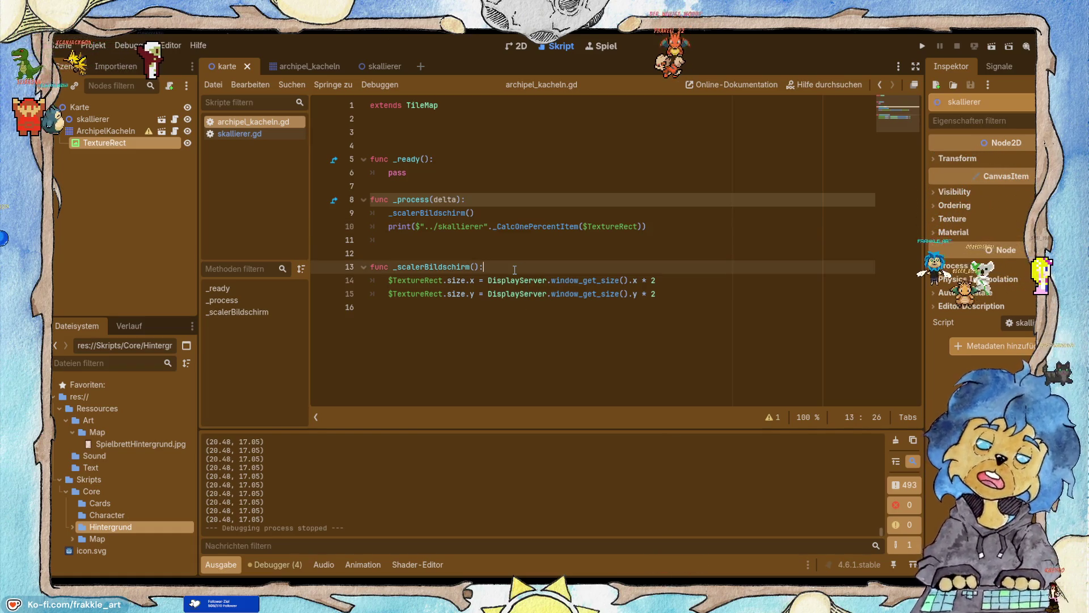
Rename the TextureRect node to Hintergrund.
key("Return")
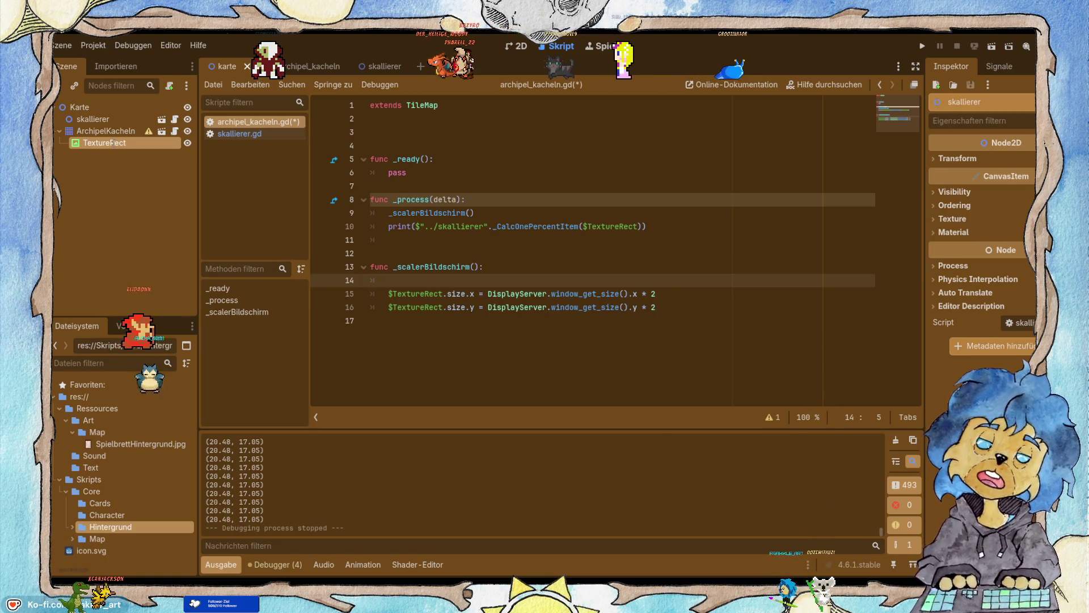
type("Hintergrund")
key("Return")
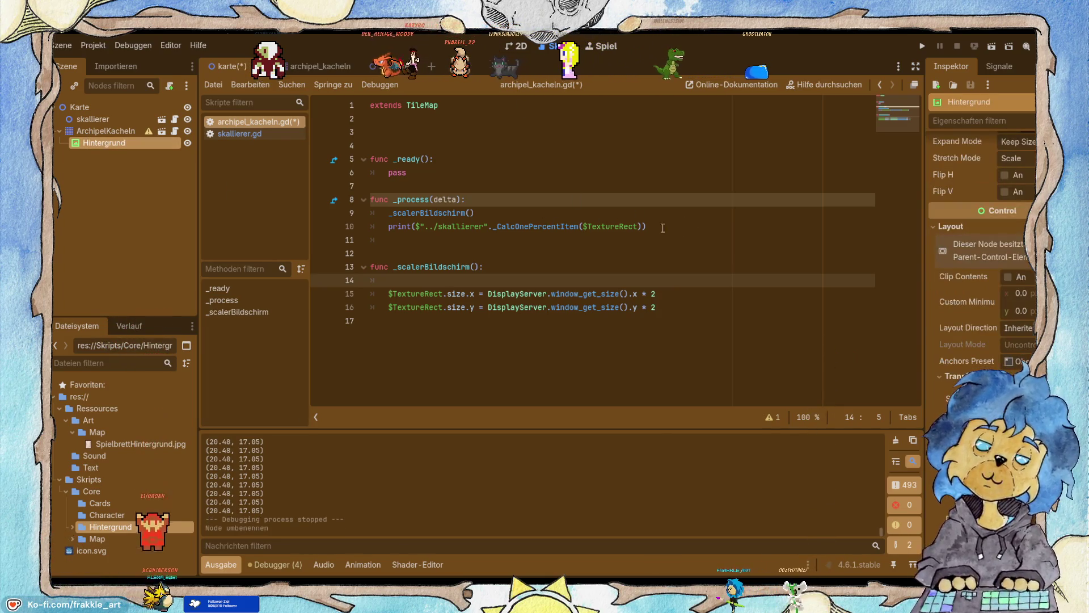
Replace $TextureRect with $Hintergrund on lines 10, 15 and 16.
double_click(612, 226)
mouse_move(114, 143)
left_mouse_down()
mouse_move(634, 233)
mouse_move(616, 228)
left_mouse_up()
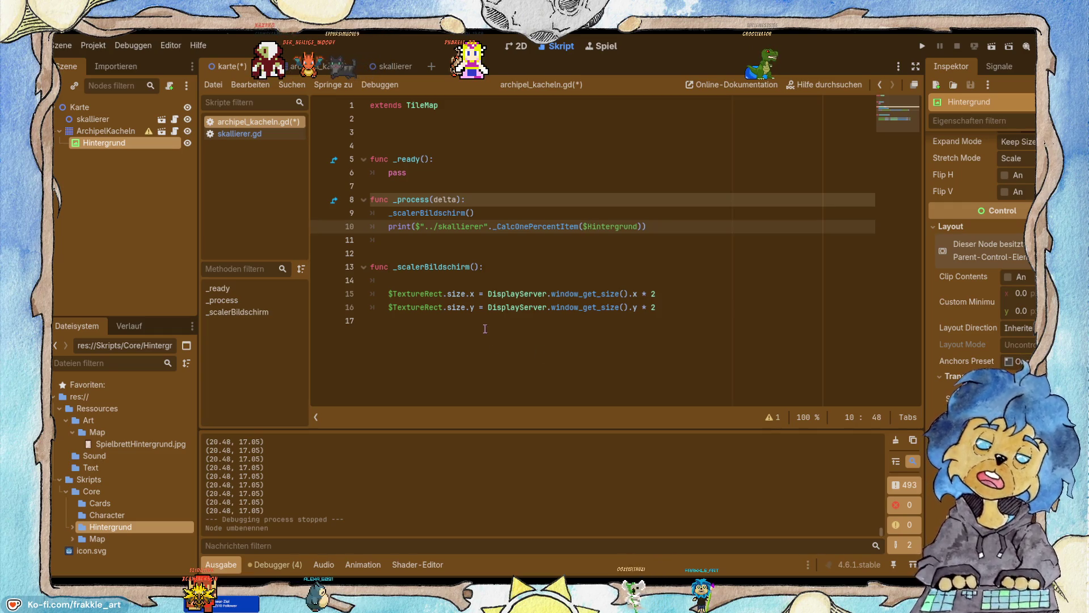
left_click(427, 304)
left_click(384, 299)
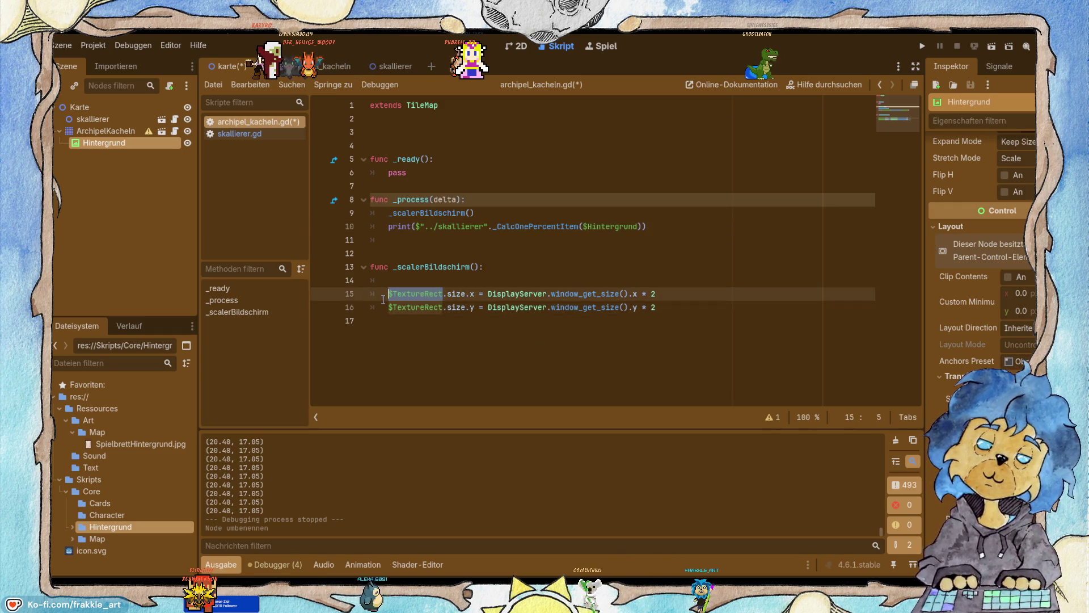
mouse_move(137, 151)
left_mouse_down()
mouse_move(429, 260)
mouse_move(417, 294)
left_mouse_up()
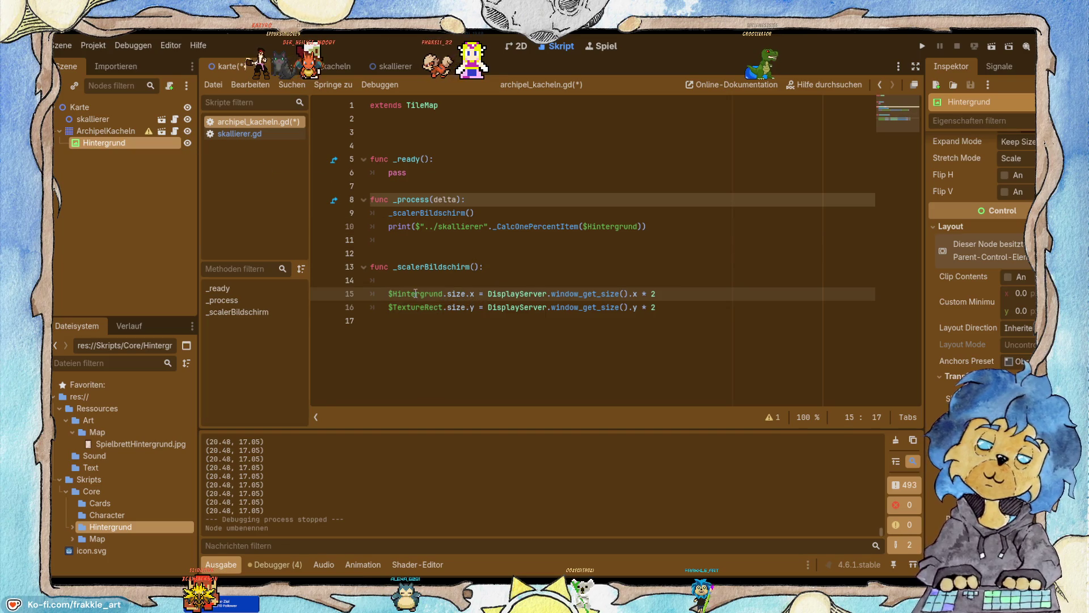
left_click(420, 307)
mouse_move(119, 146)
left_mouse_down()
mouse_move(425, 349)
mouse_move(418, 308)
left_mouse_up()
left_click(664, 294)
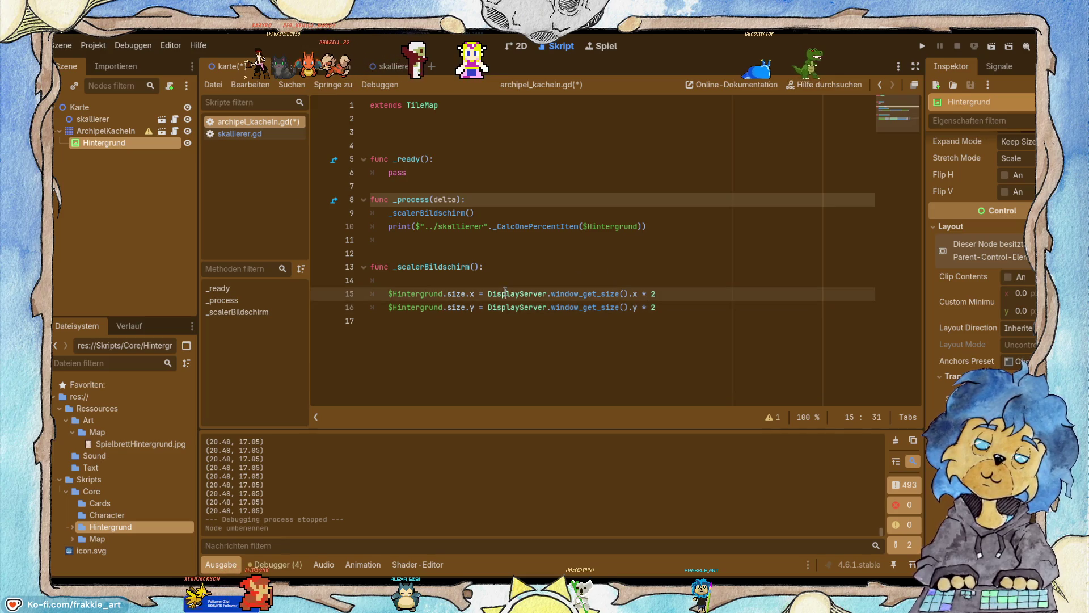
left_click(655, 276)
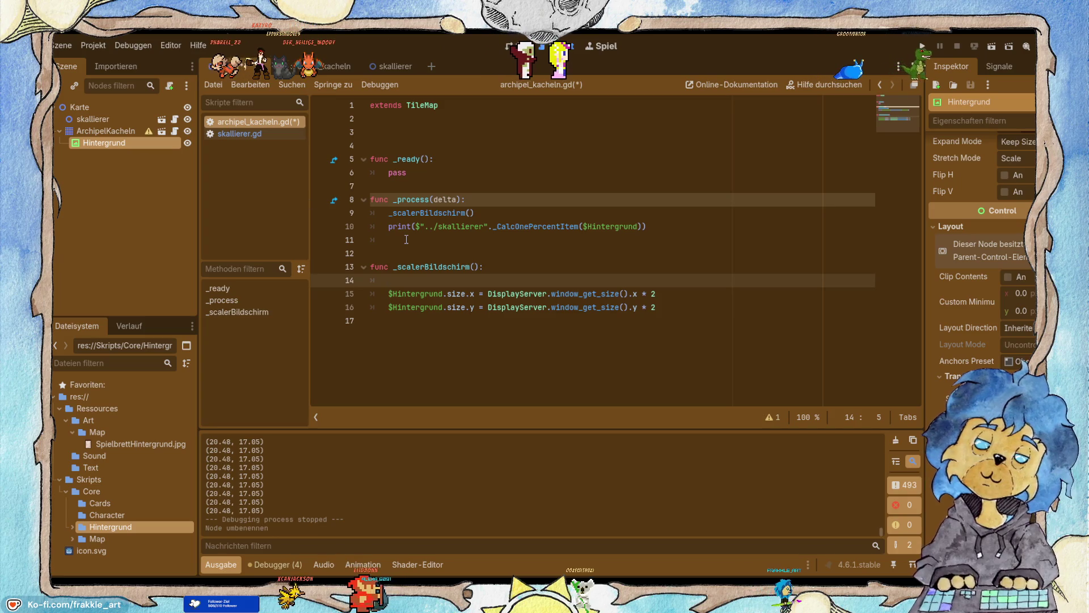
On line 14, declare var HintergrundOnePercent = $"../skallierer"._CalcOnePercentItem($TextureRect).
type("var ")
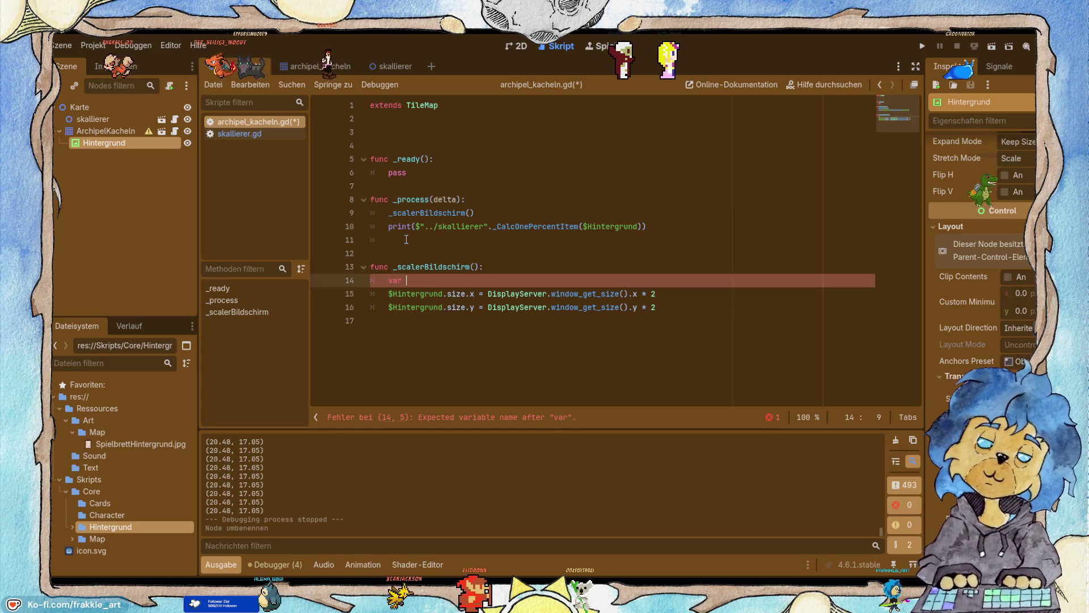
type("Hi")
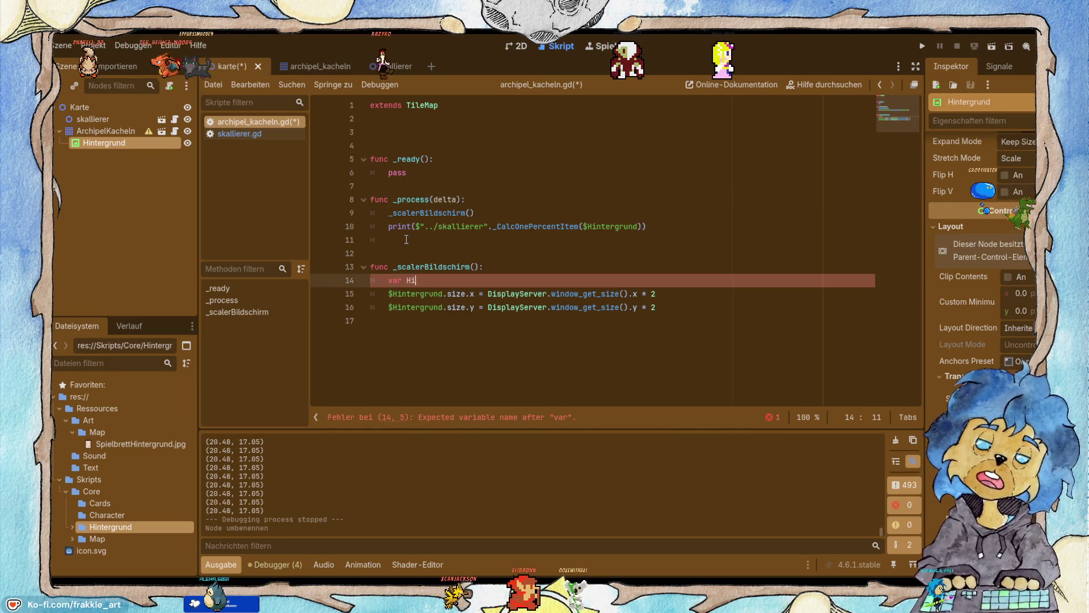
type("ntergrundOnePercent")
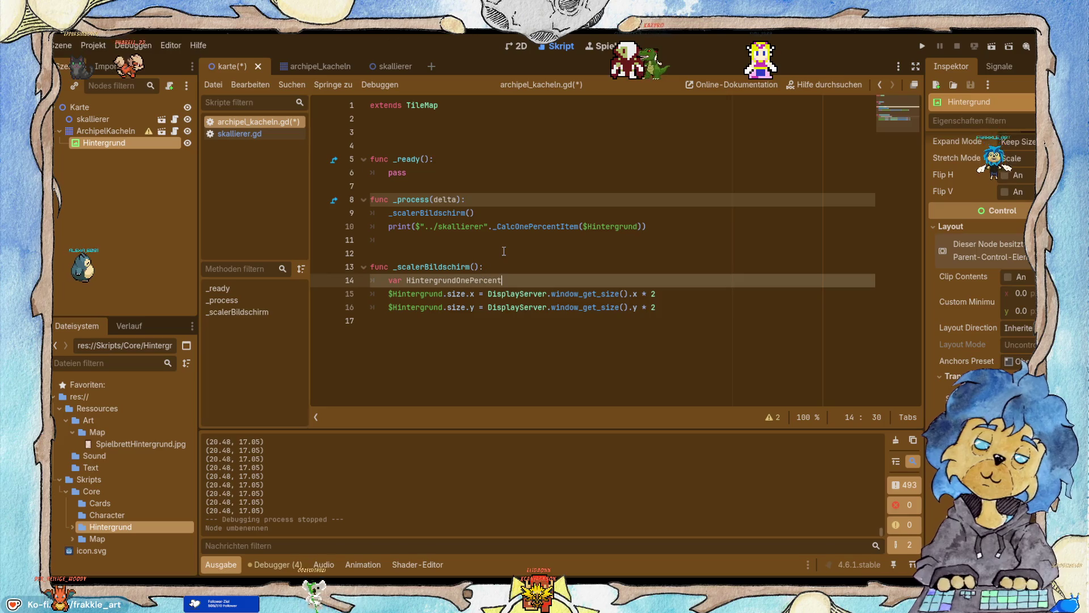
type("= $\"../skallierer\"._CalcOnePercentItem($TextureRect)")
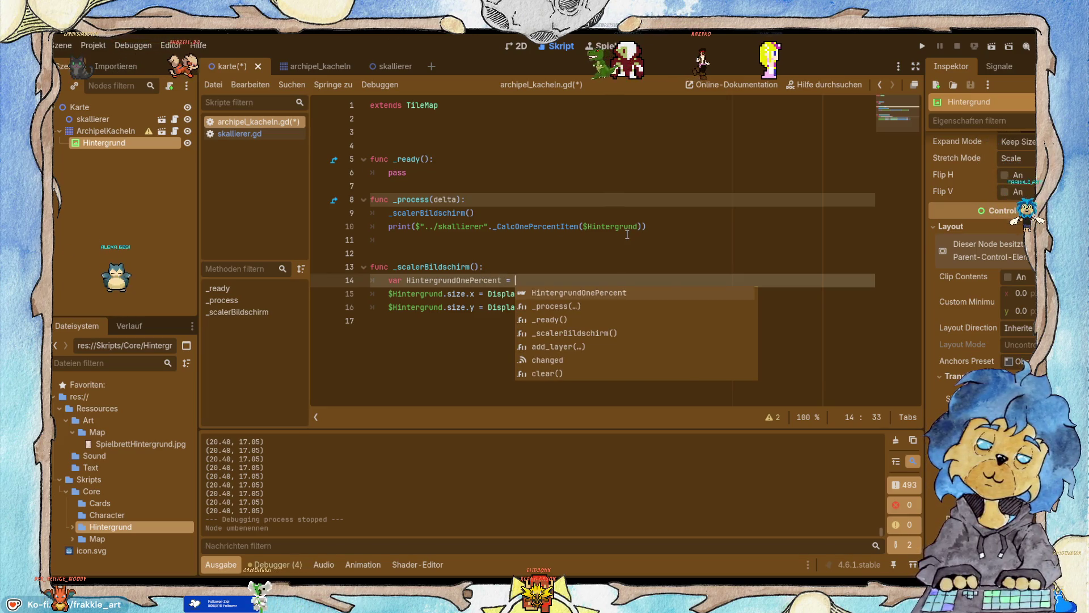
key("Escape")
key("Down")
key("Down")
key("Down")
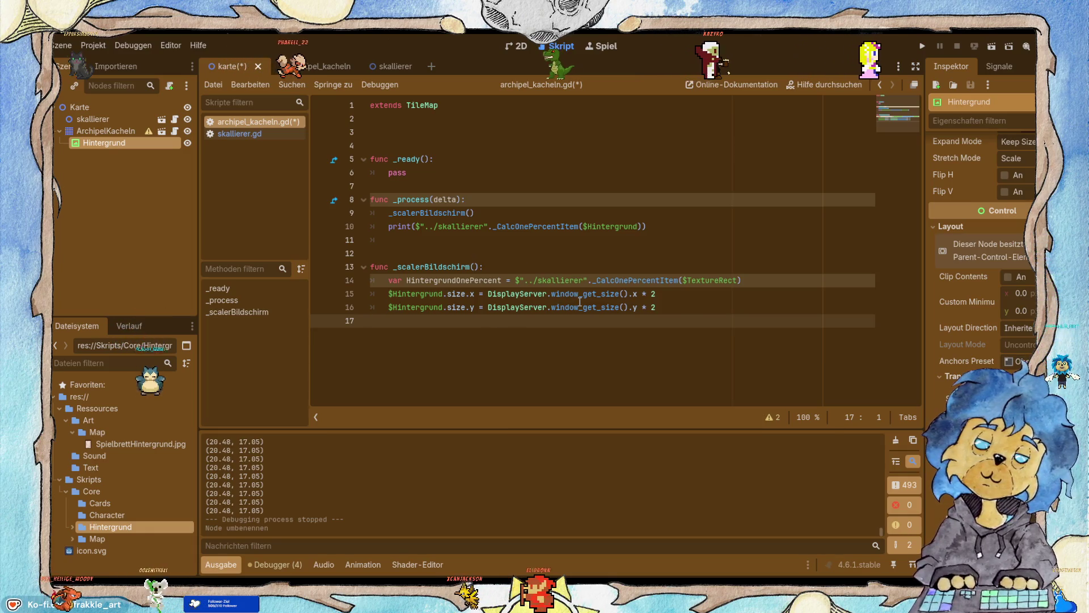
Replace DisplayServer.window_get_size().x on line 15 with HintergrundOnePercent, then begin a '*' multiplication.
double_click(454, 280)
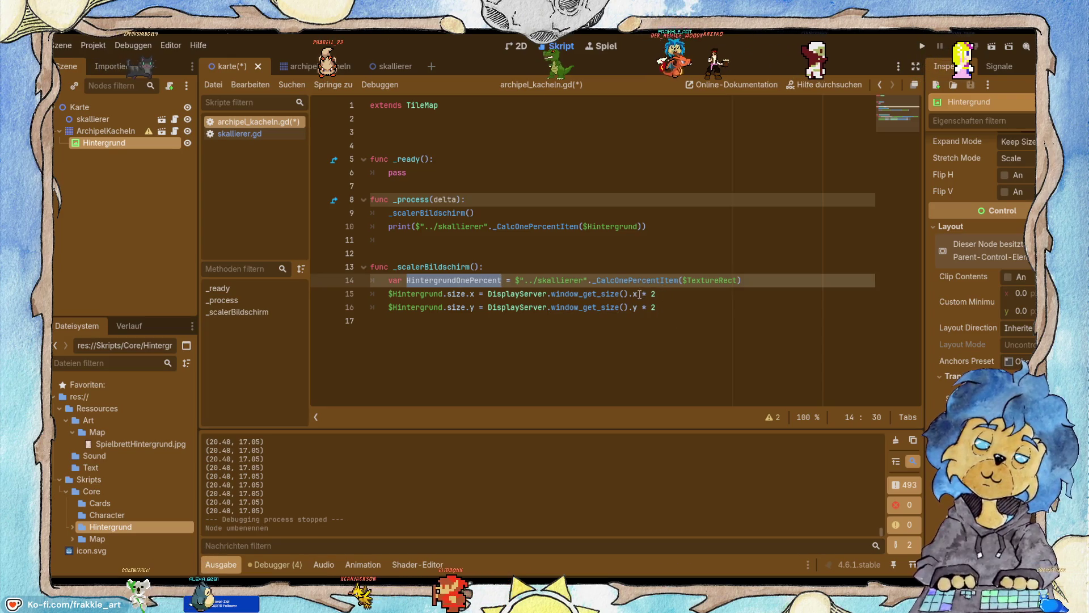
left_click_drag(618, 293, 636, 293)
left_click(488, 294, "shift")
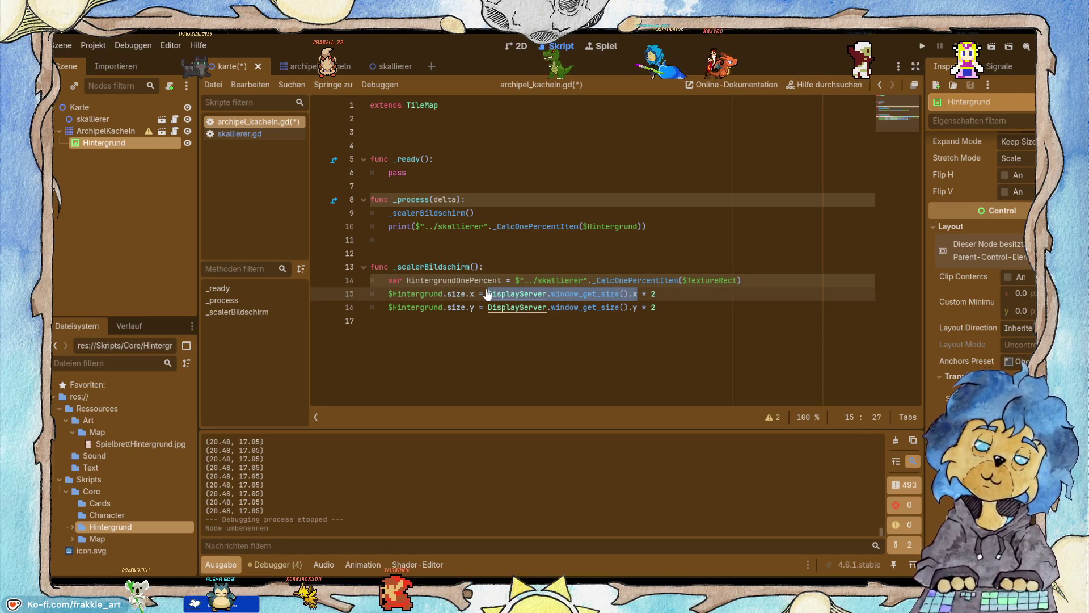
type("HintergrundOnePercent")
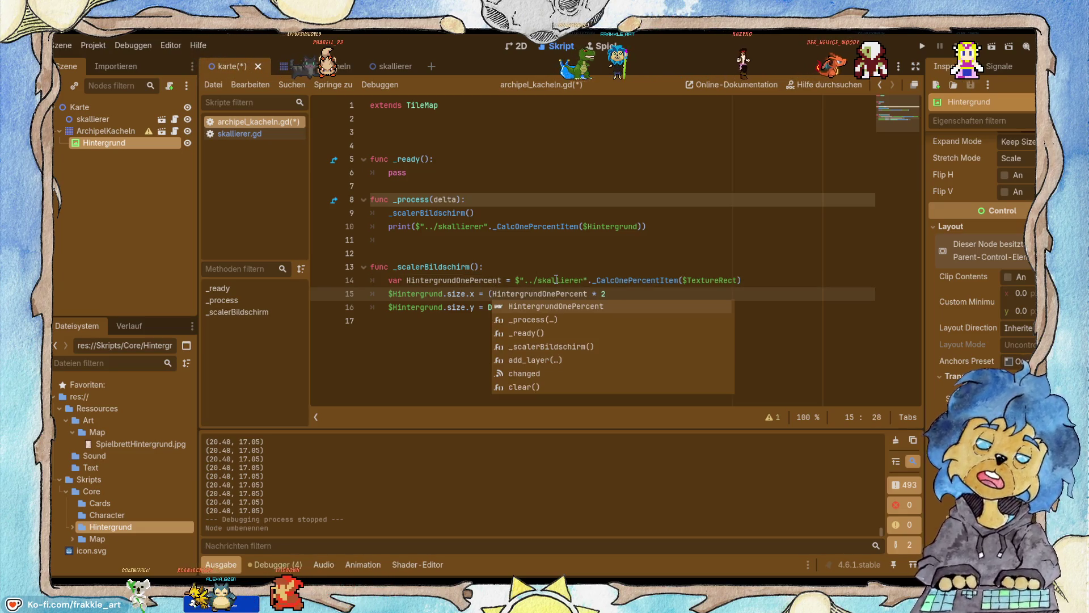
left_click(589, 293)
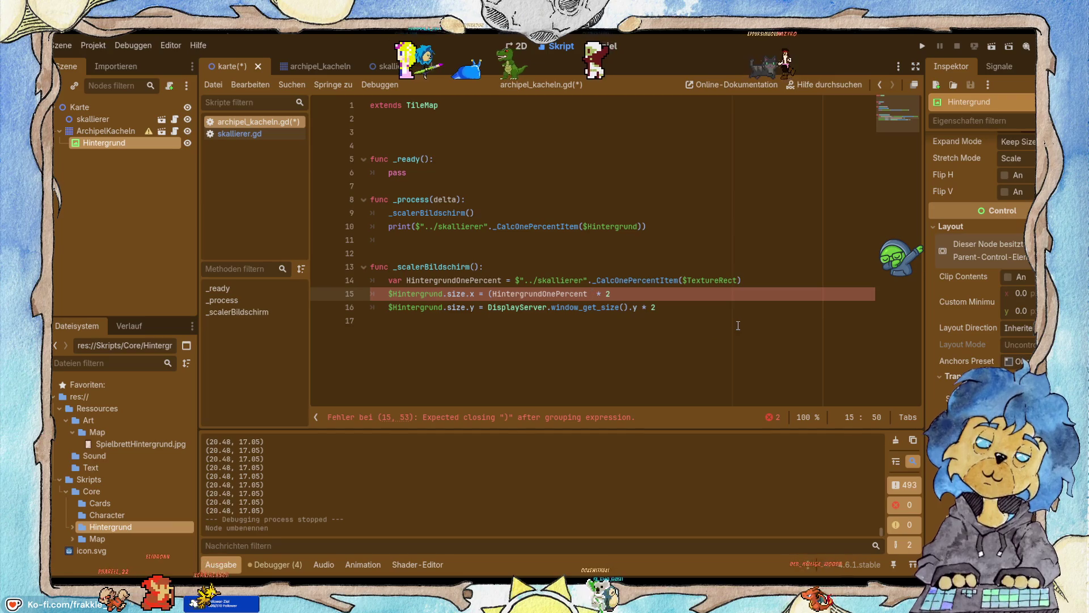
type("*")
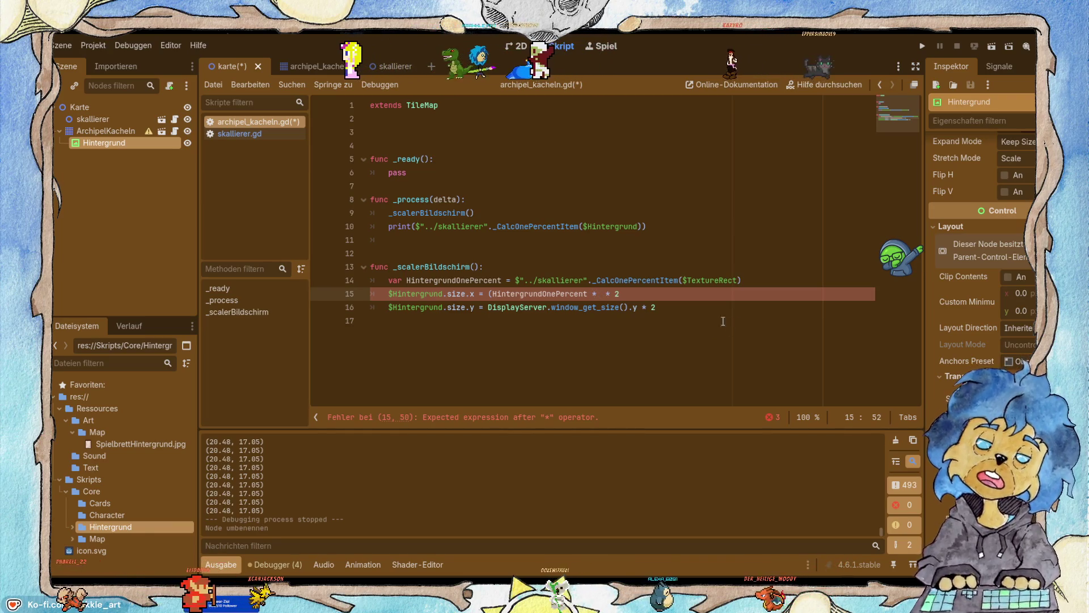
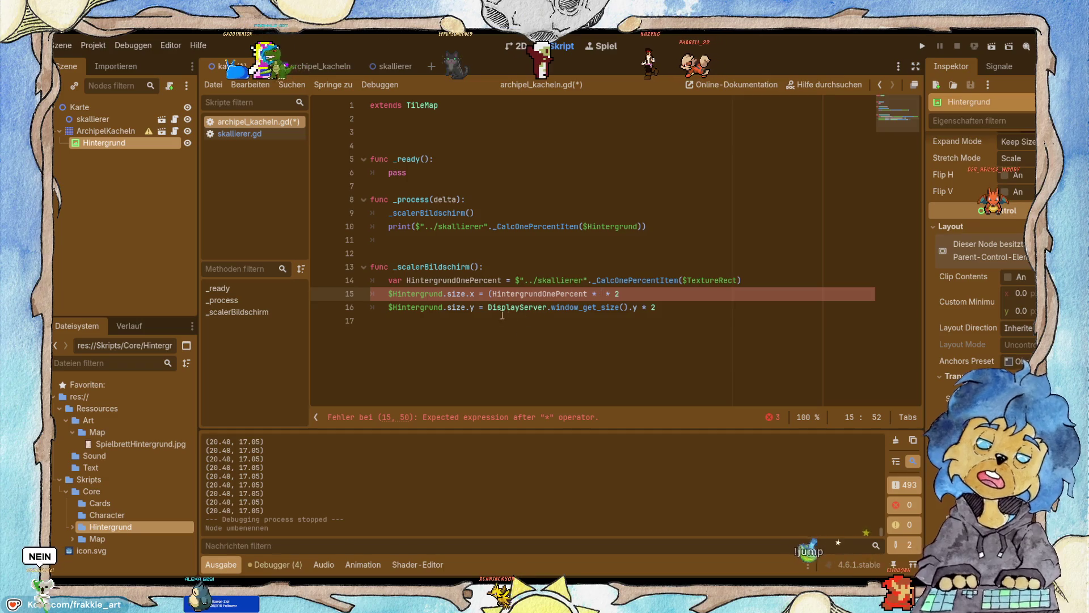
Insert DisplayServer.window_get_size().x) between the asterisks on line 15, then run the game.
left_click_drag(488, 307, 630, 306)
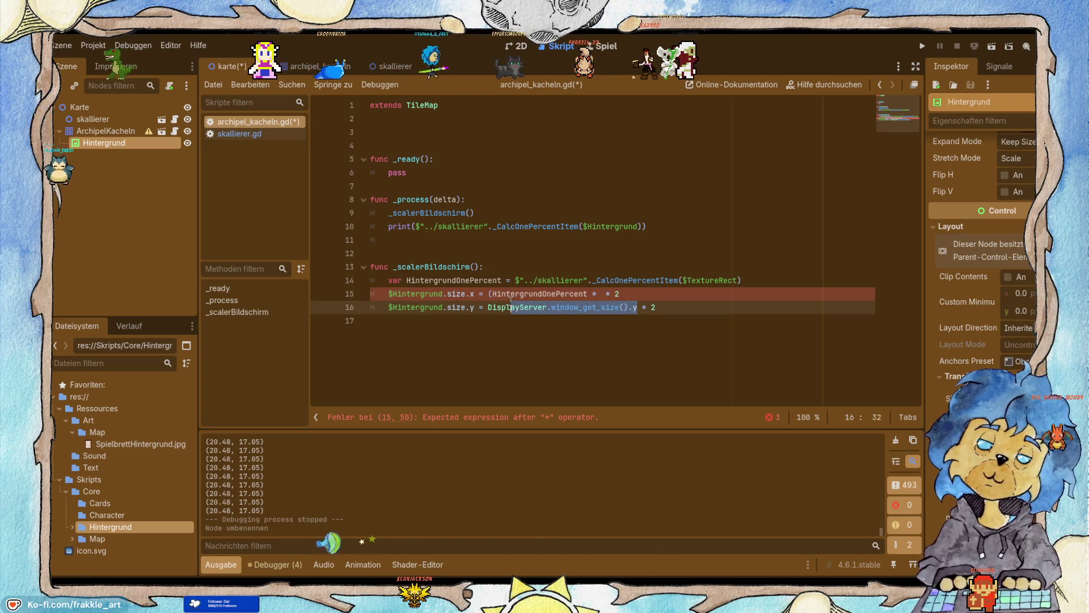
left_click(599, 293)
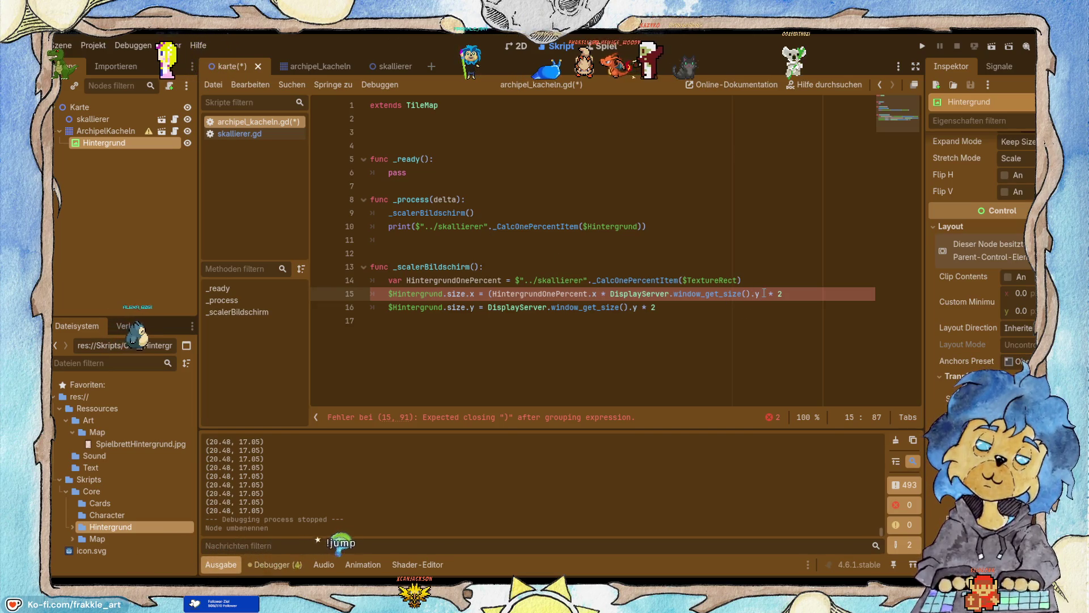
type(")")
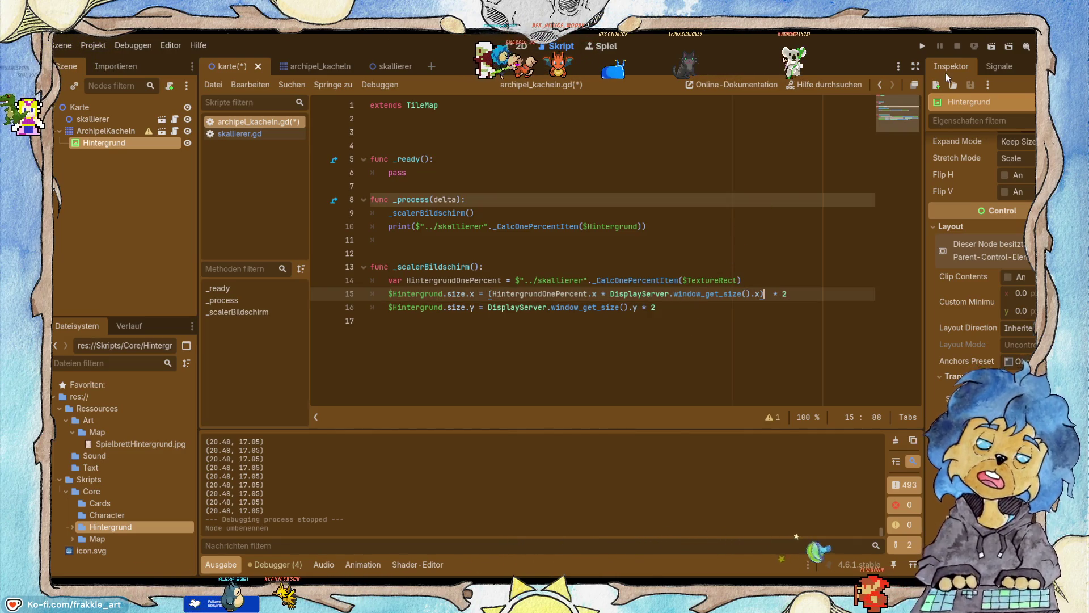
left_click(922, 48)
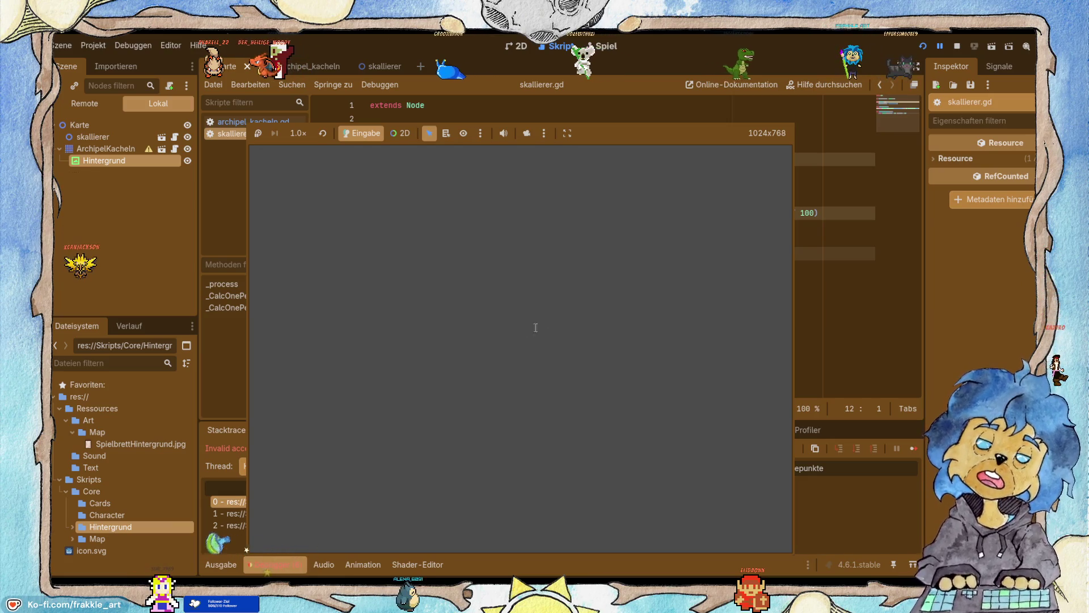
Stop the game and comment out lines 15–16 (Hintergrund size.x and size.y) in archipel_kacheln.gd.
left_click(956, 46)
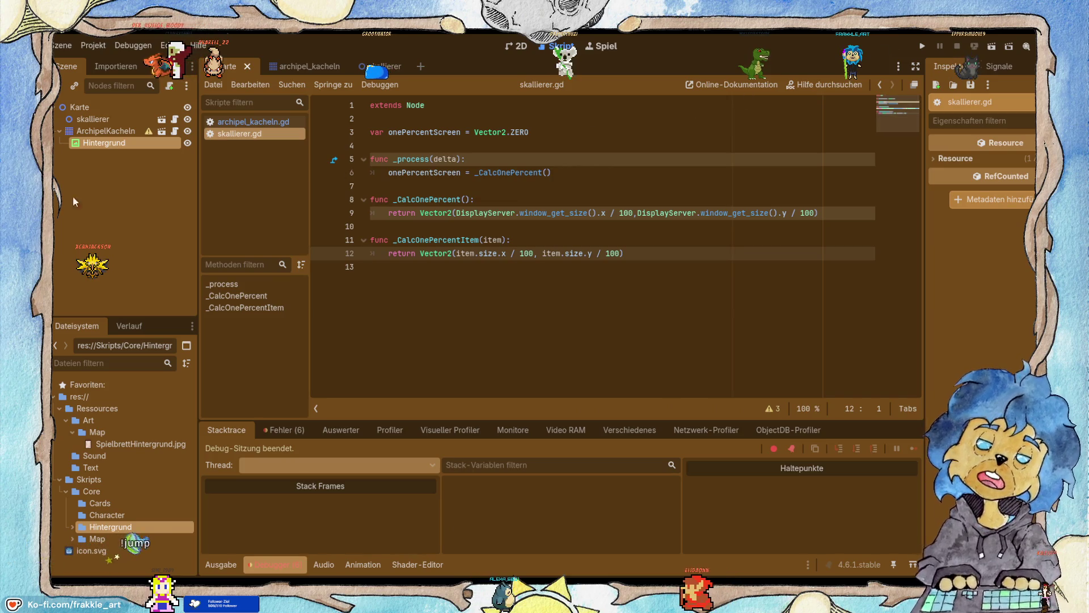
left_click(232, 123)
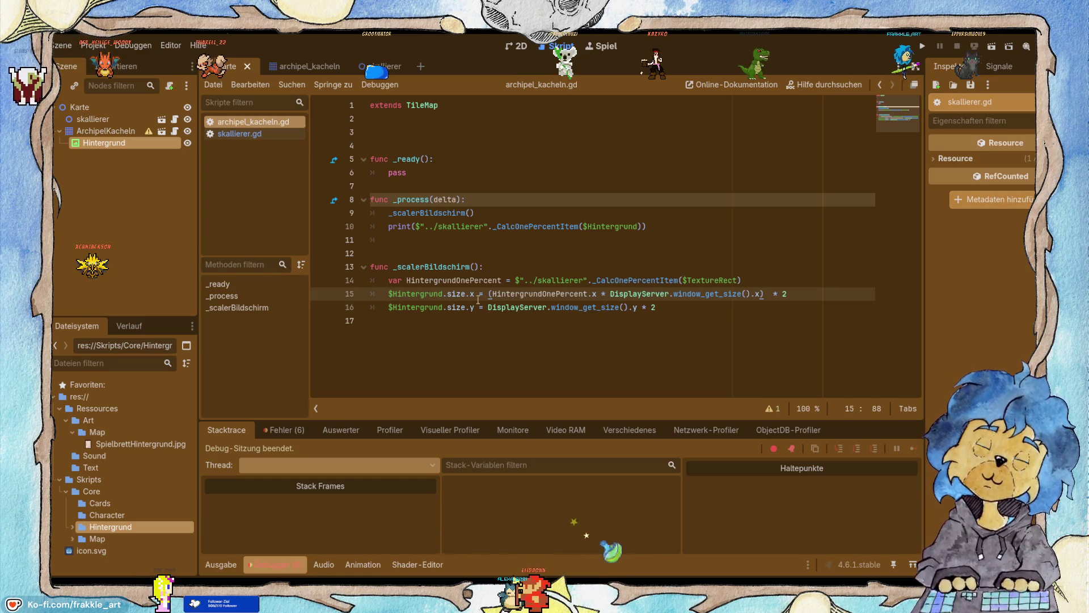
left_click(398, 293)
key("shift+Down")
key("ctrl+k")
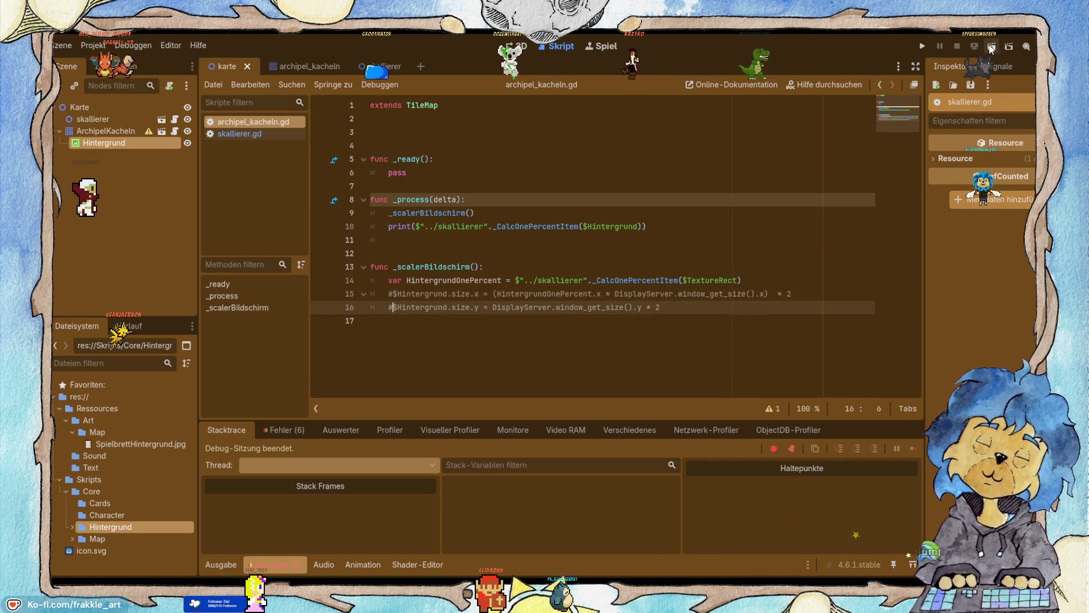
Run the game briefly, stop it, and return to archipel_kacheln.gd.
left_click(921, 48)
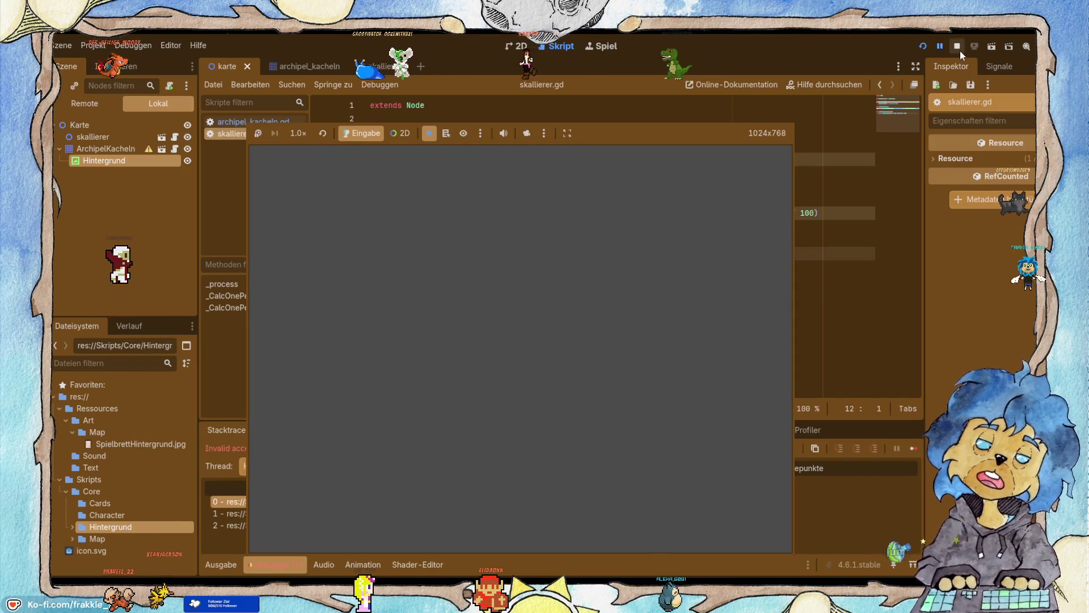
left_click(958, 47)
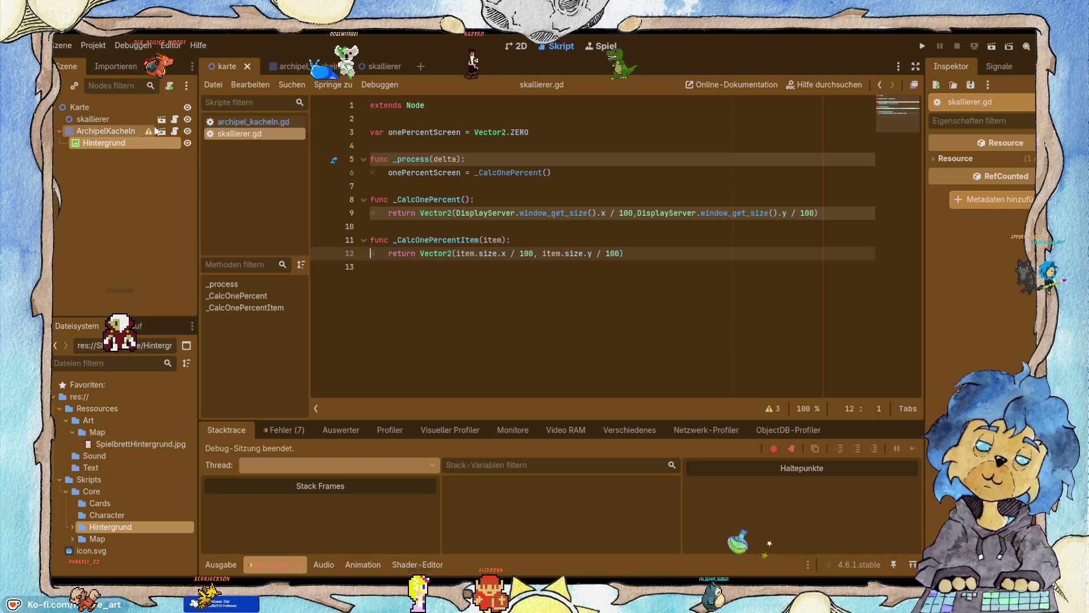
left_click(250, 121)
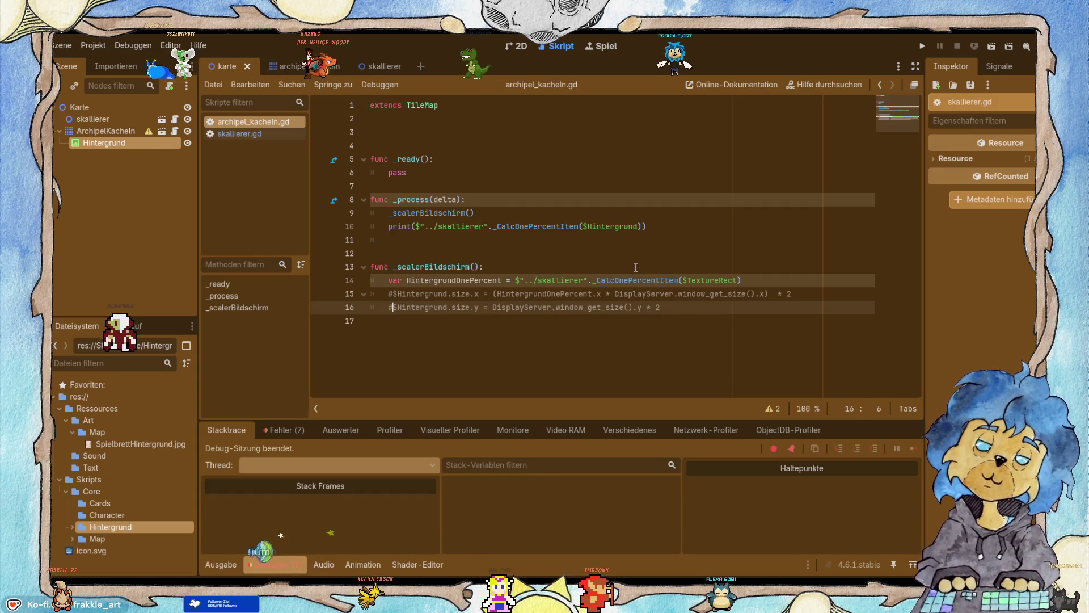
Delete the HintergrundOnePercent declaration on line 14 of _scalerBildschirm.
left_click_drag(742, 280, 388, 280)
key("ctrl+c")
key("BackSpace")
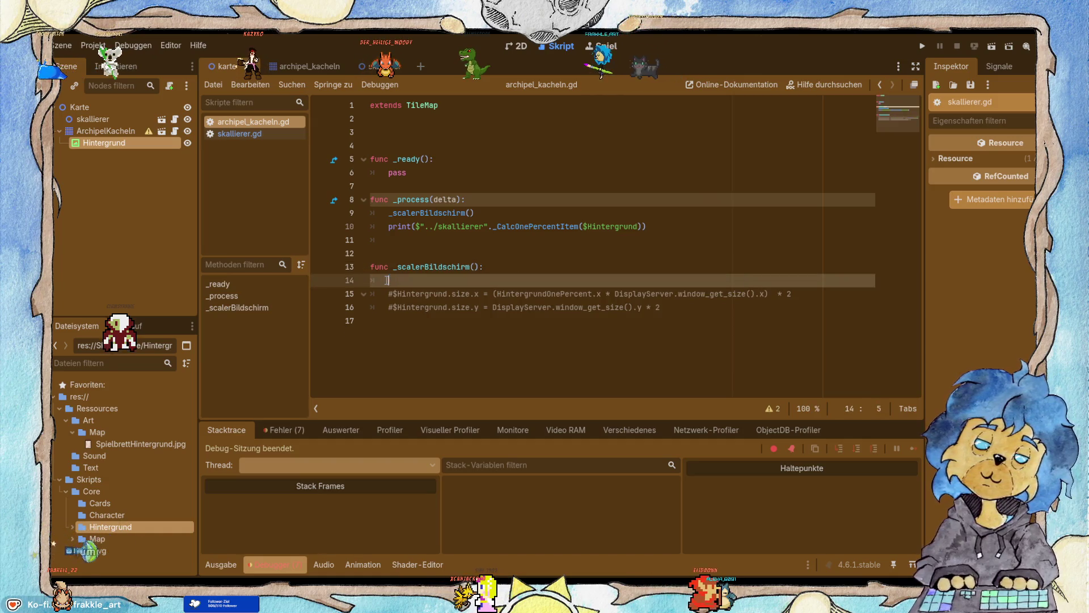
left_click(459, 152)
left_click(412, 131)
type("va")
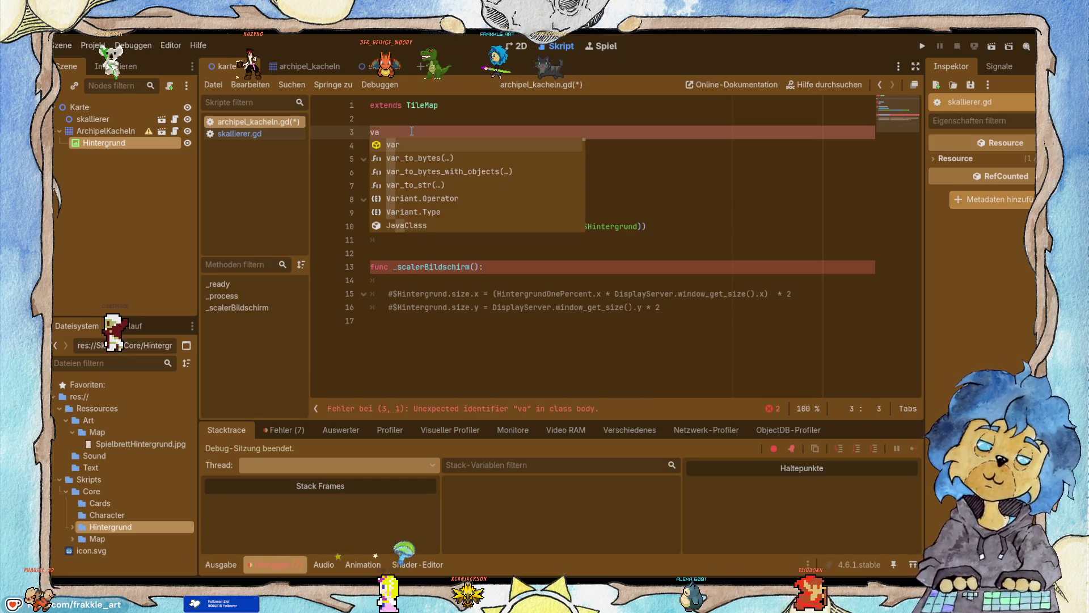
key("BackSpace")
type("@on")
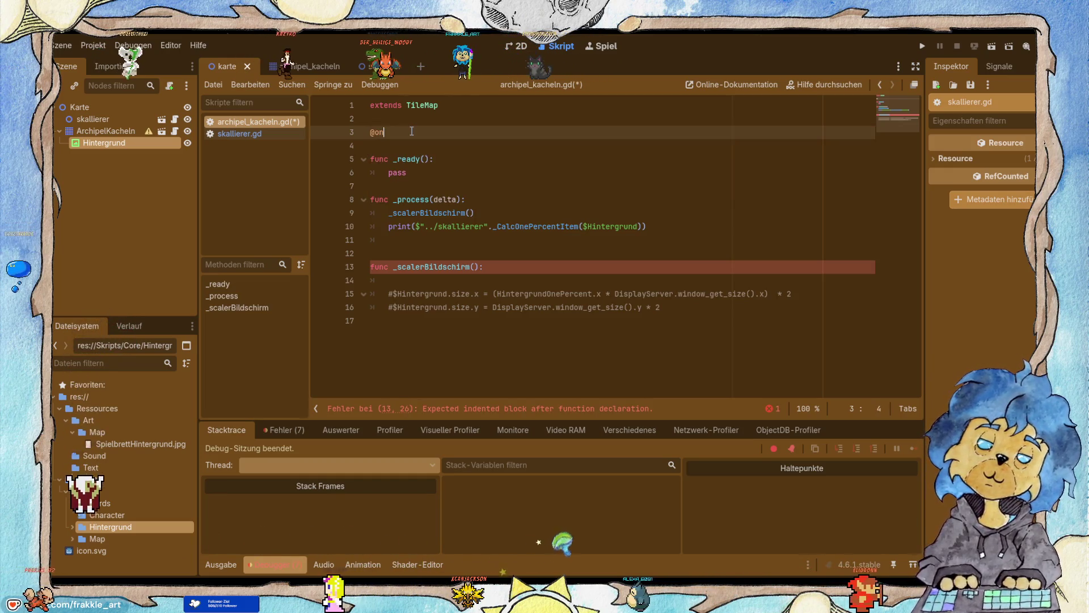
type("ready var")
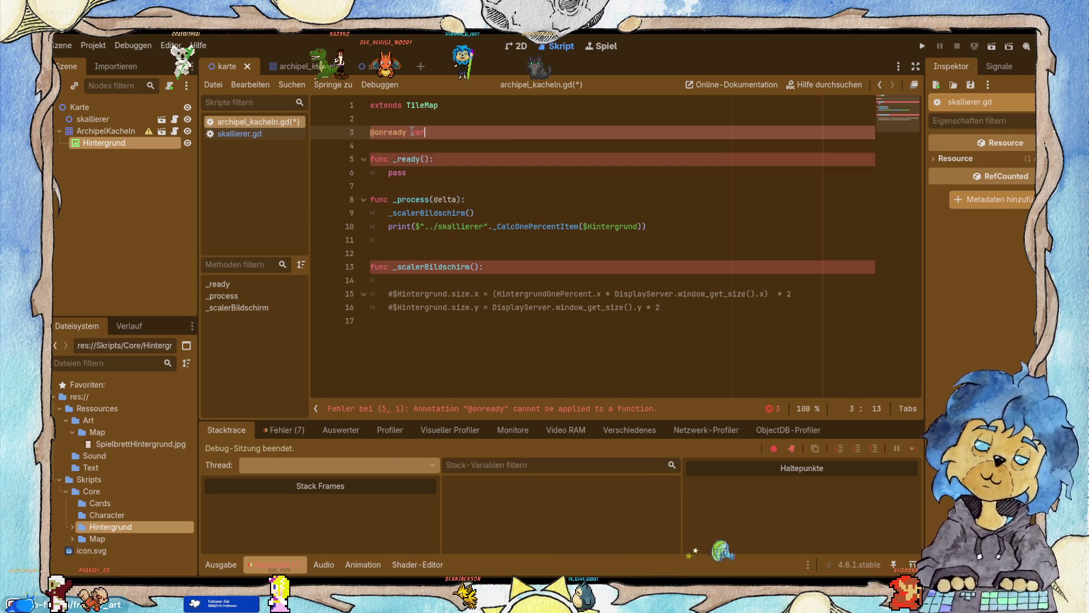
key("ctrl+v")
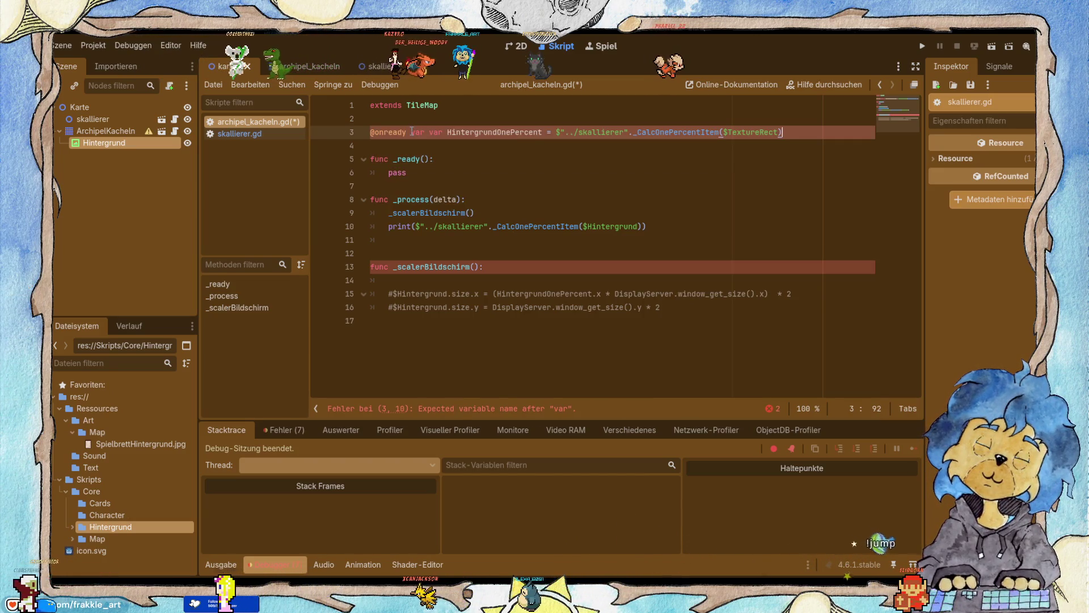
key("BackSpace")
key("BackSpace")
key("BackSpace")
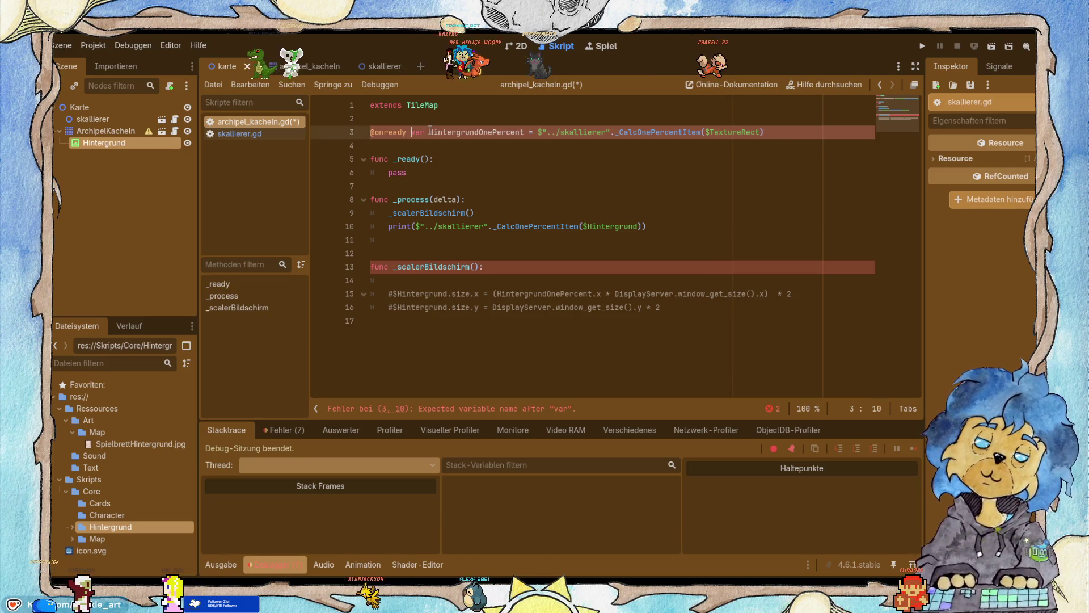
key("ctrl+s")
Add print(HintergrundOnePercent) inside _scalerBildschirm, save, and run the game.
left_click(413, 282)
type("print")
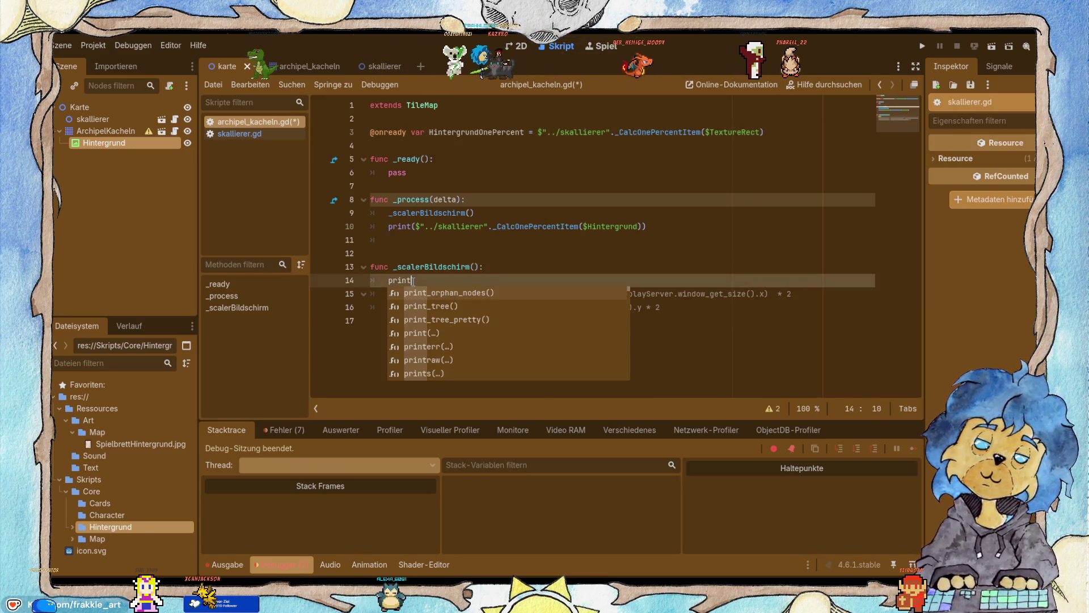
key("Down")
key("Down")
key("Down")
key("Return")
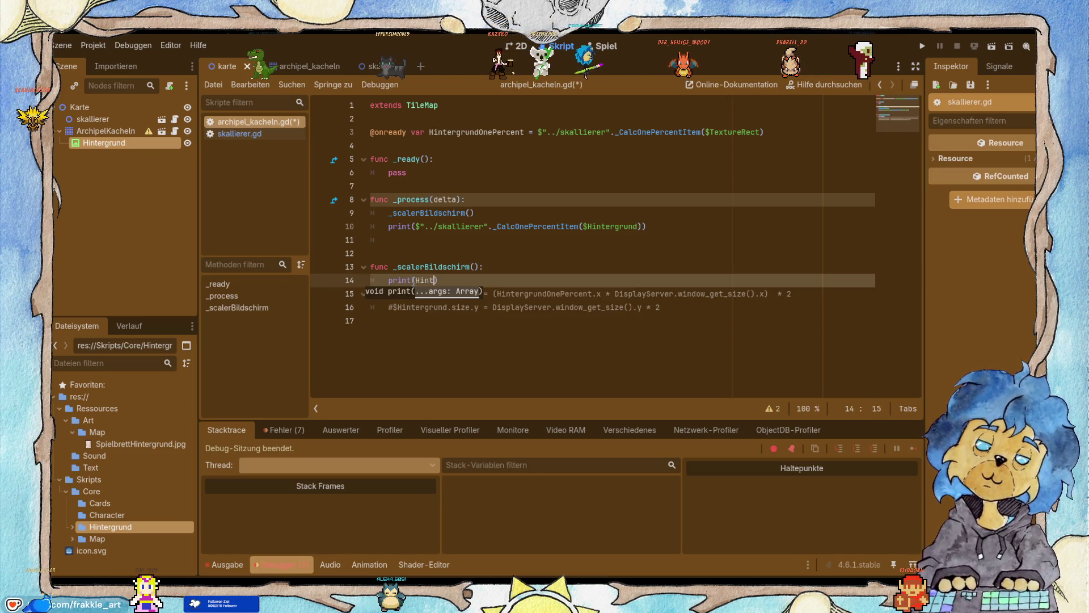
type("e")
key("BackSpace")
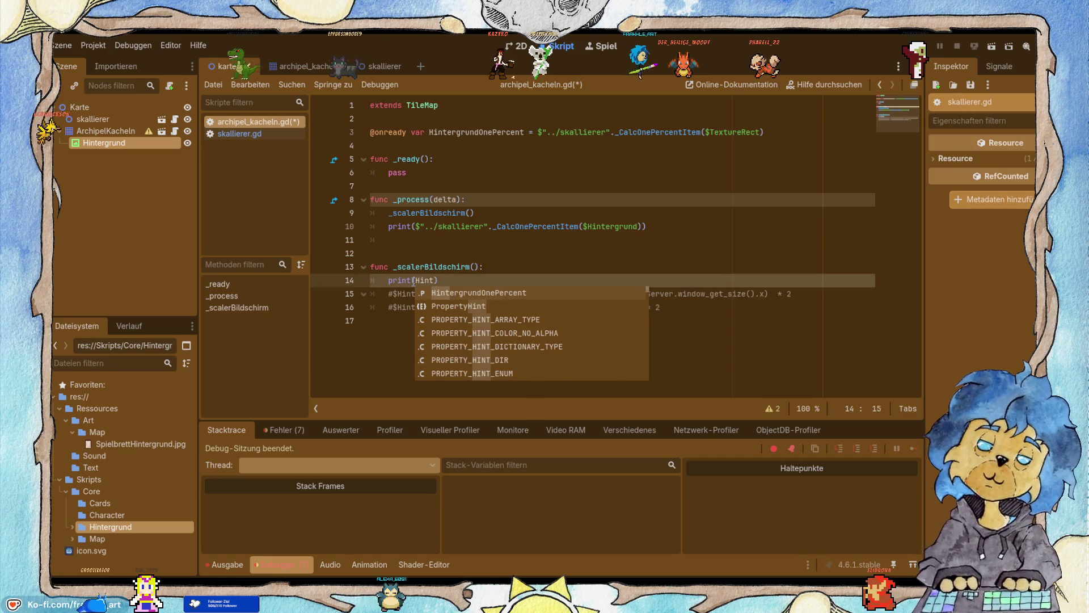
key("Return")
key("ctrl+s")
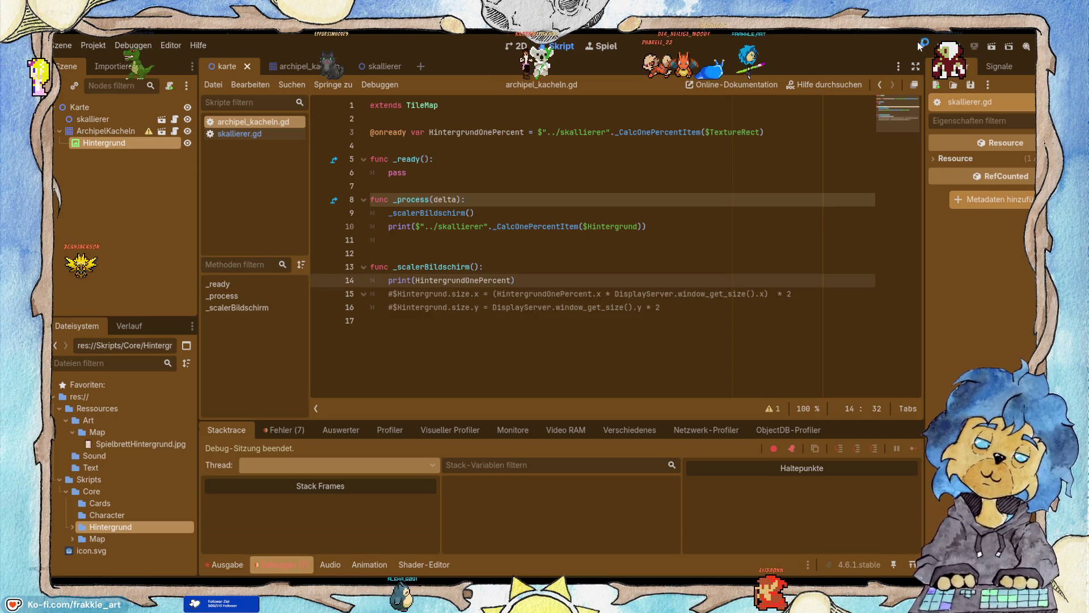
left_click(921, 46)
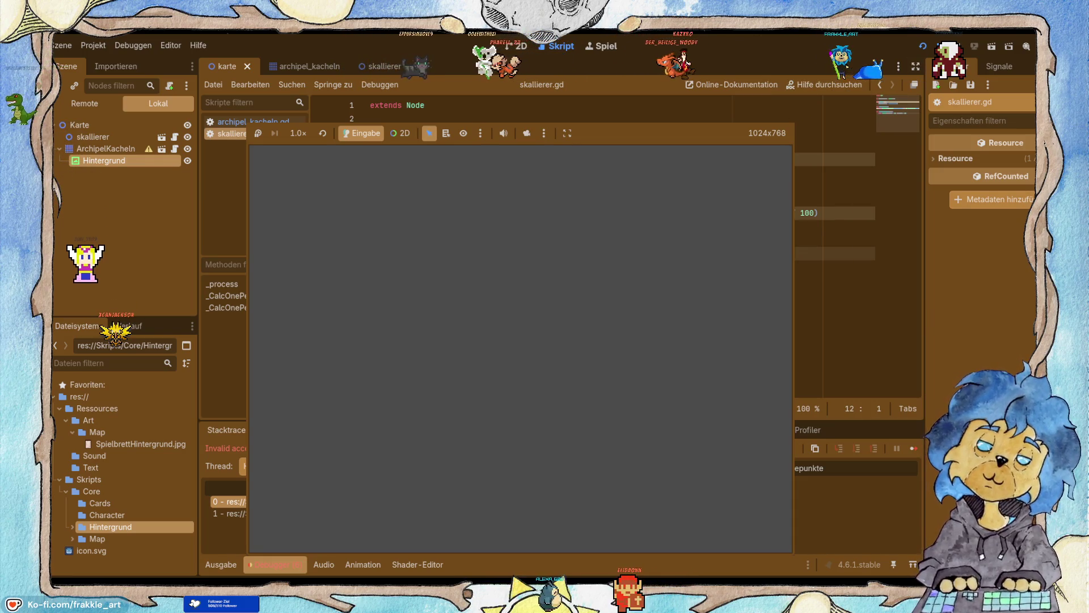
Stop the game and replace $TextureRect with $Hintergrund in the line 3 declaration.
key("F8")
left_click(237, 124)
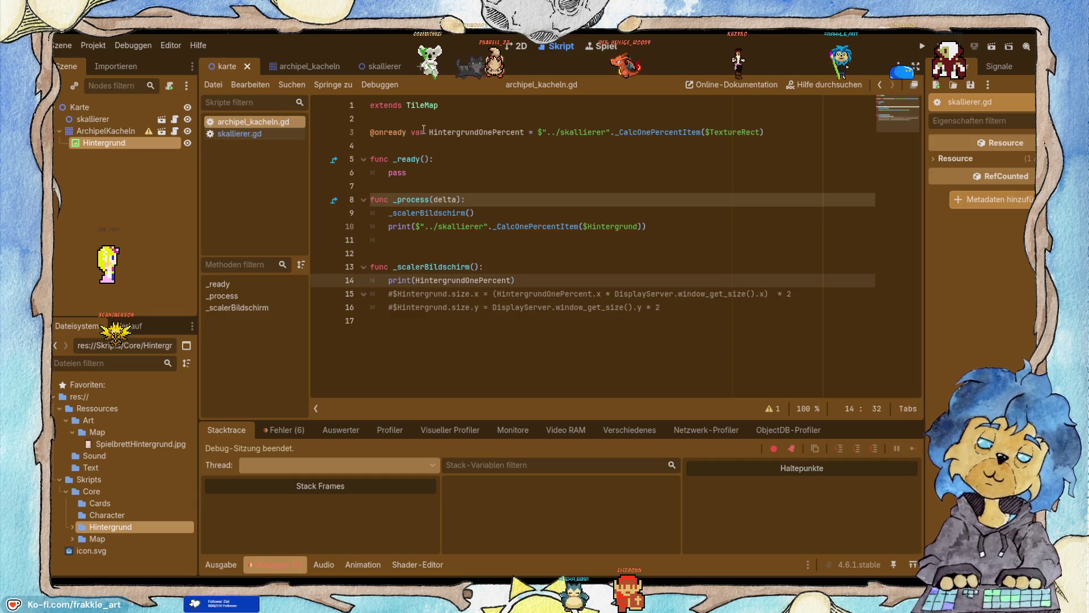
double_click(731, 136)
key("BackSpace")
left_click_drag(160, 144, 711, 136)
Copy the declaration into _scalerBildschirm, comment out the top-level line 3, and run the game.
mouse_move(792, 131)
left_mouse_down()
mouse_move(372, 132)
mouse_move(412, 133)
left_mouse_up()
key("ctrl+c")
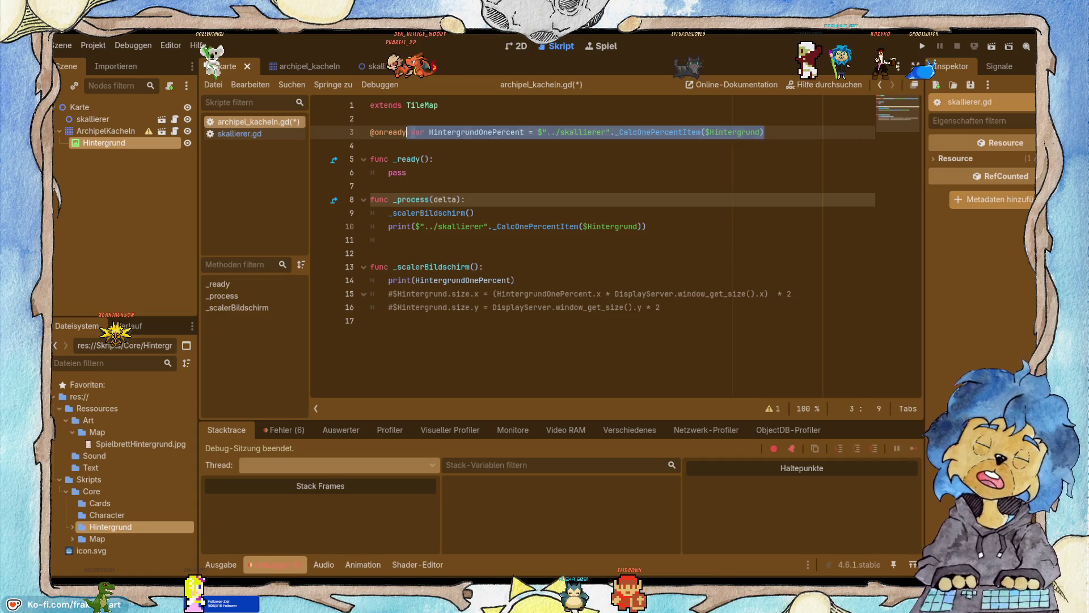
left_click(506, 264)
key("Return")
key("ctrl+v")
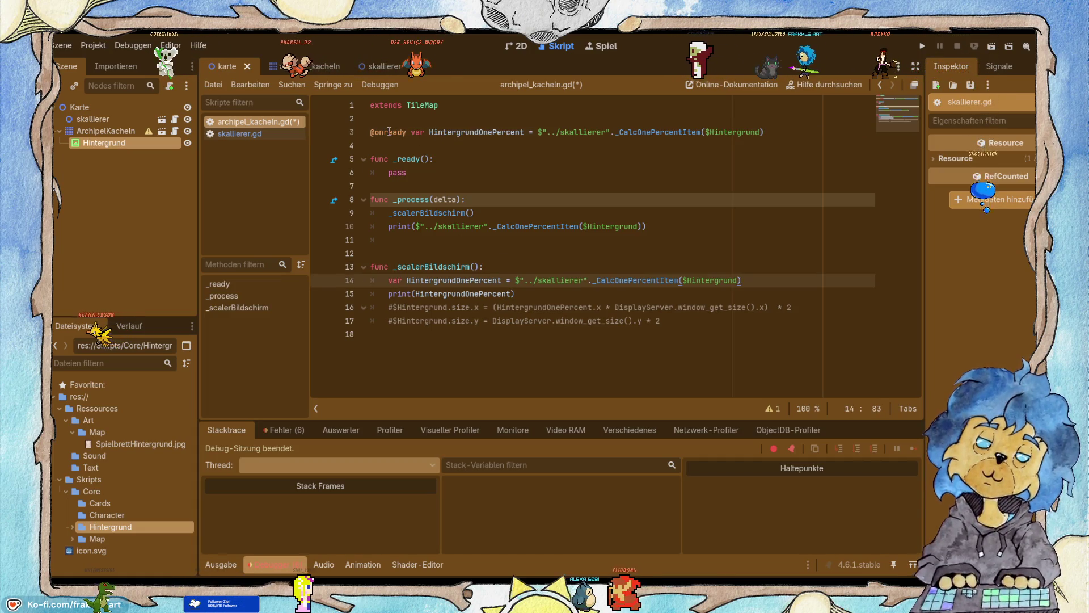
left_click(374, 131)
key("ctrl+k")
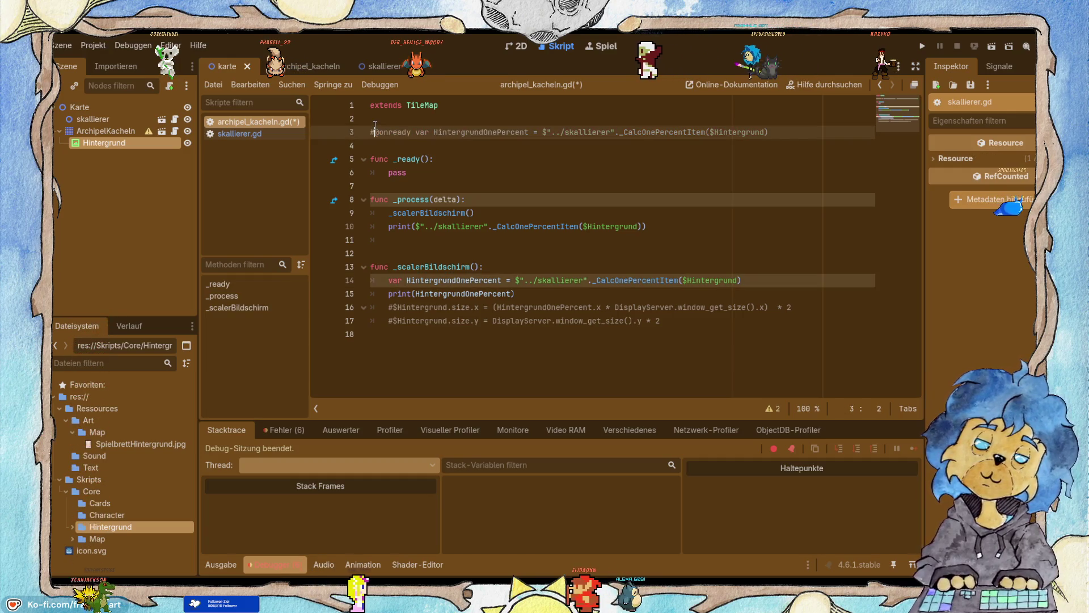
left_click(923, 46)
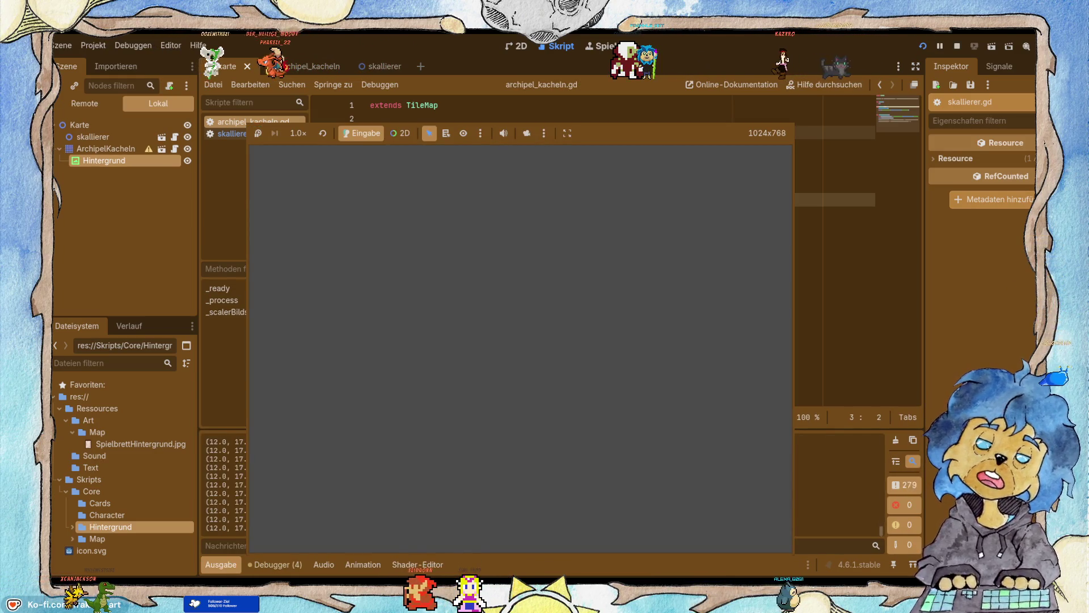
key("F8")
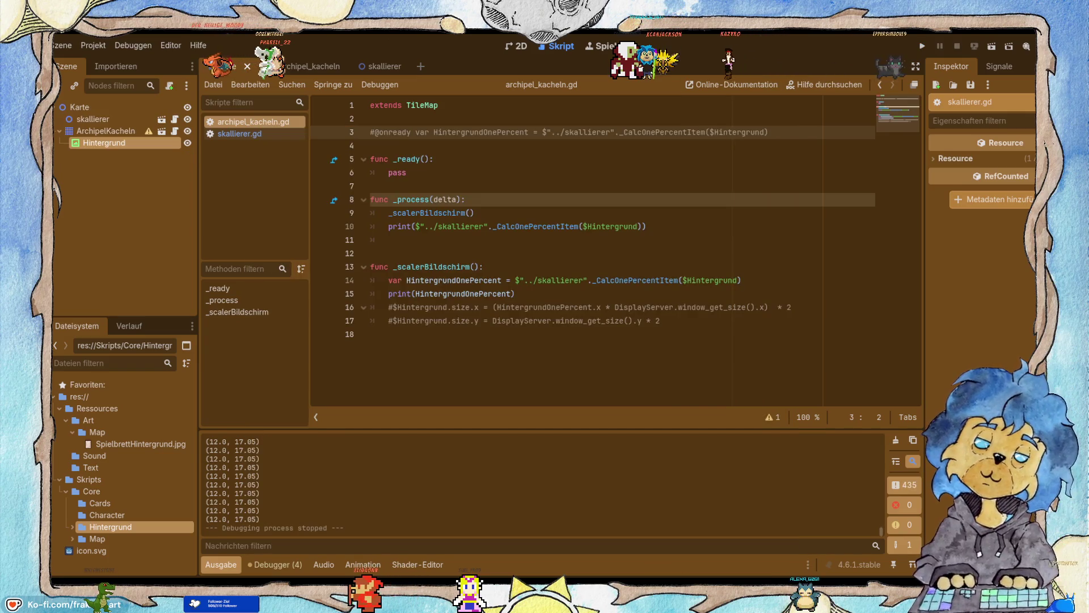
left_click_drag(774, 132, 307, 131)
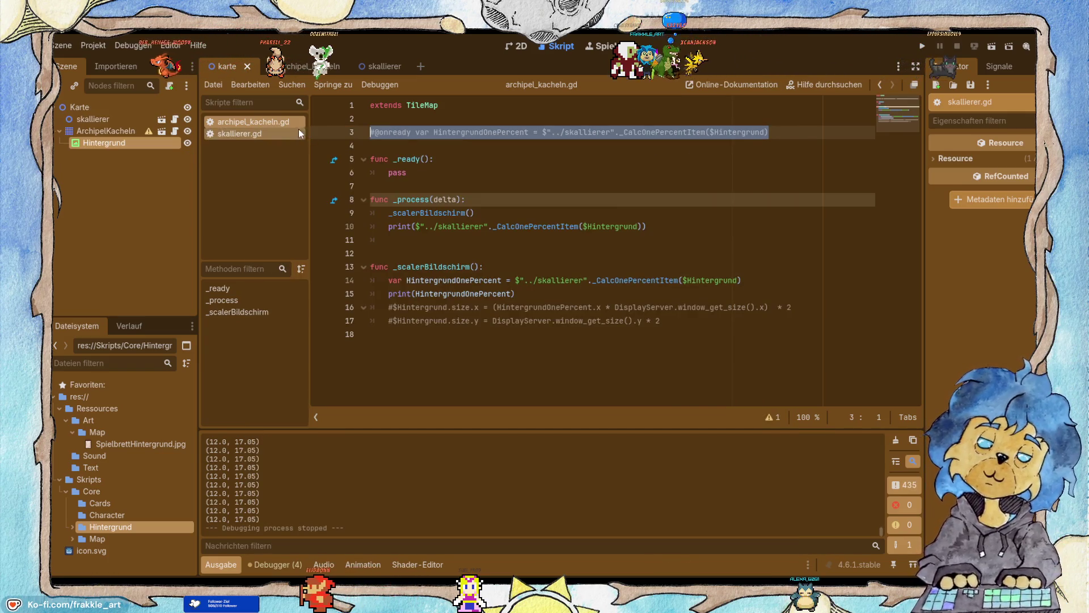
key("BackSpace")
key("BackSpace")
key("BackSpace")
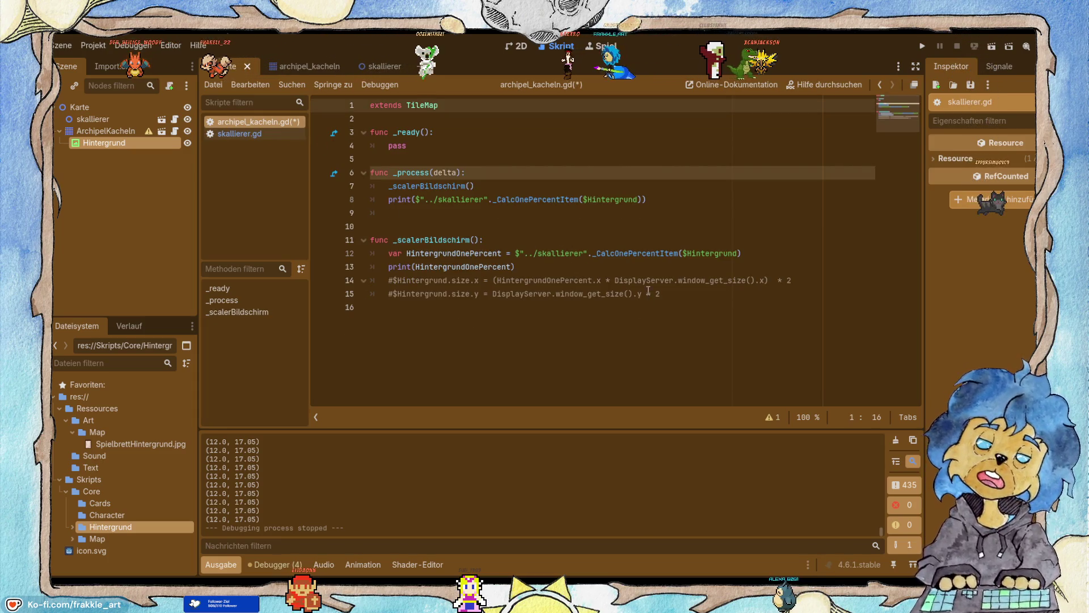
Uncomment the Hintergrund.size.x line, then save and run the game with F5.
left_click(517, 266)
left_click_drag(516, 267, 384, 268)
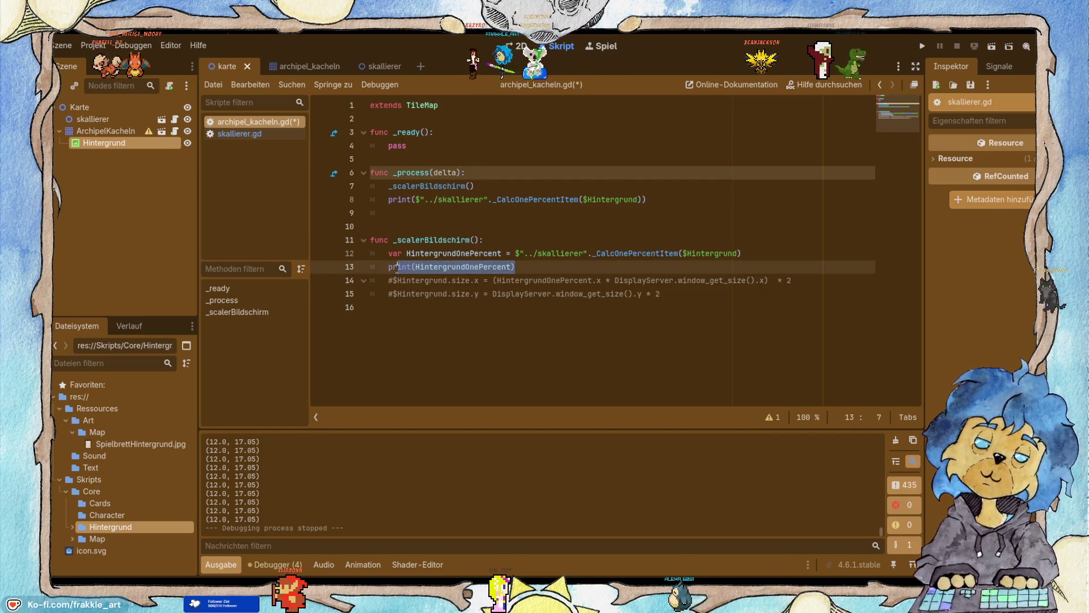
left_click(392, 280)
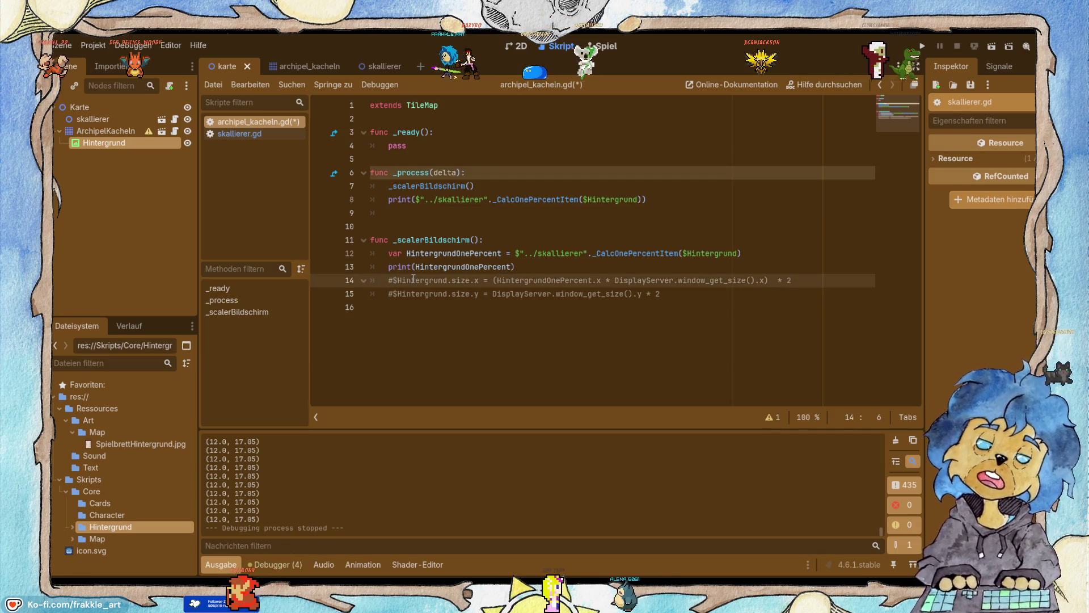
key("BackSpace")
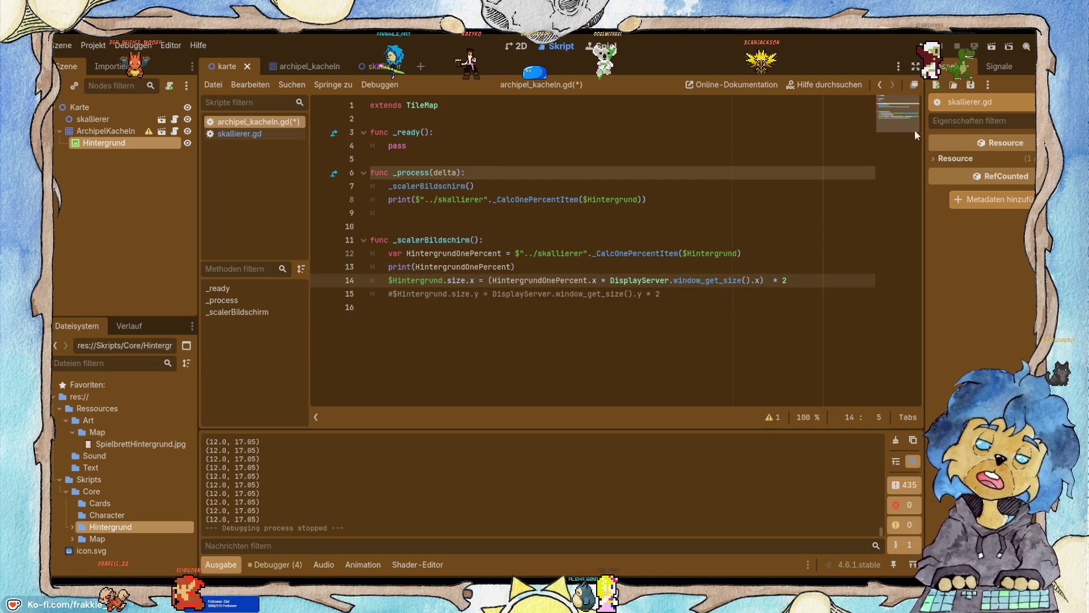
key("F5")
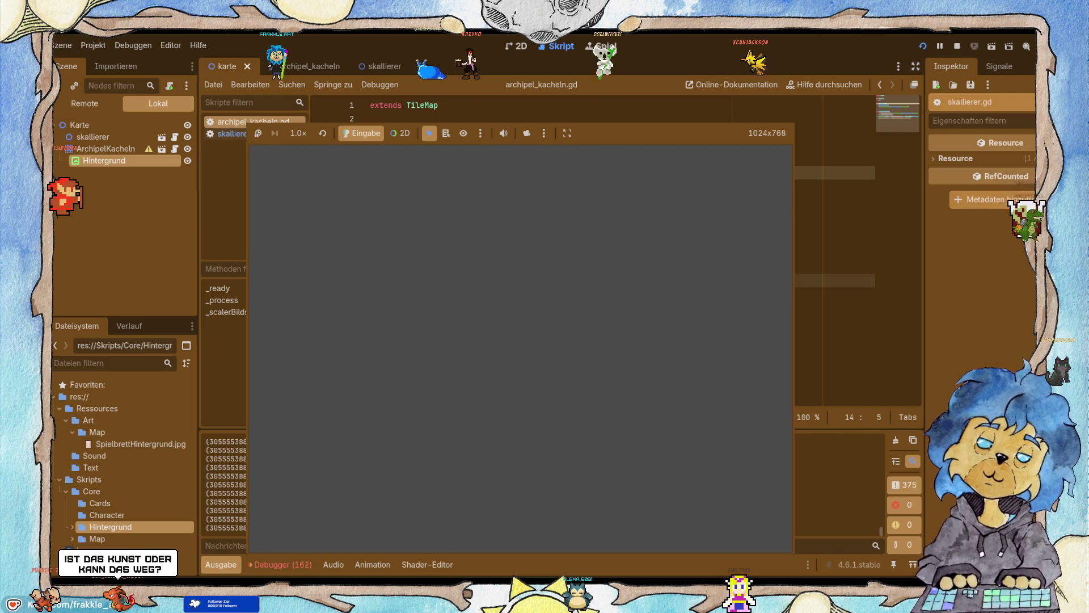
Stop the game and locate the HintergrundOnePercent declaration on line 13.
key("F8")
scroll(440, 492, "up", 5)
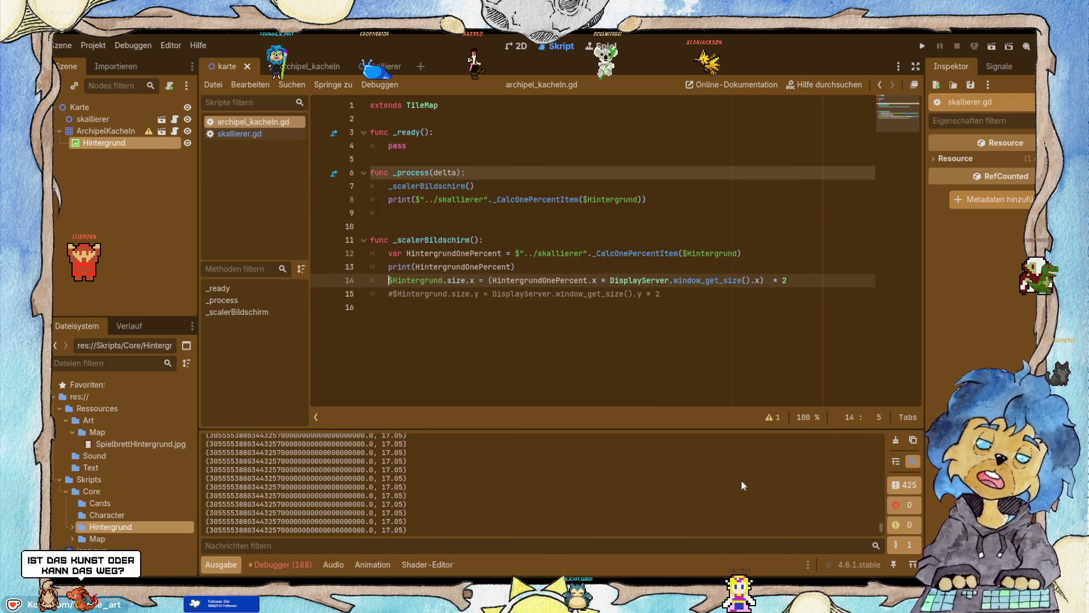
left_click_drag(884, 531, 883, 430)
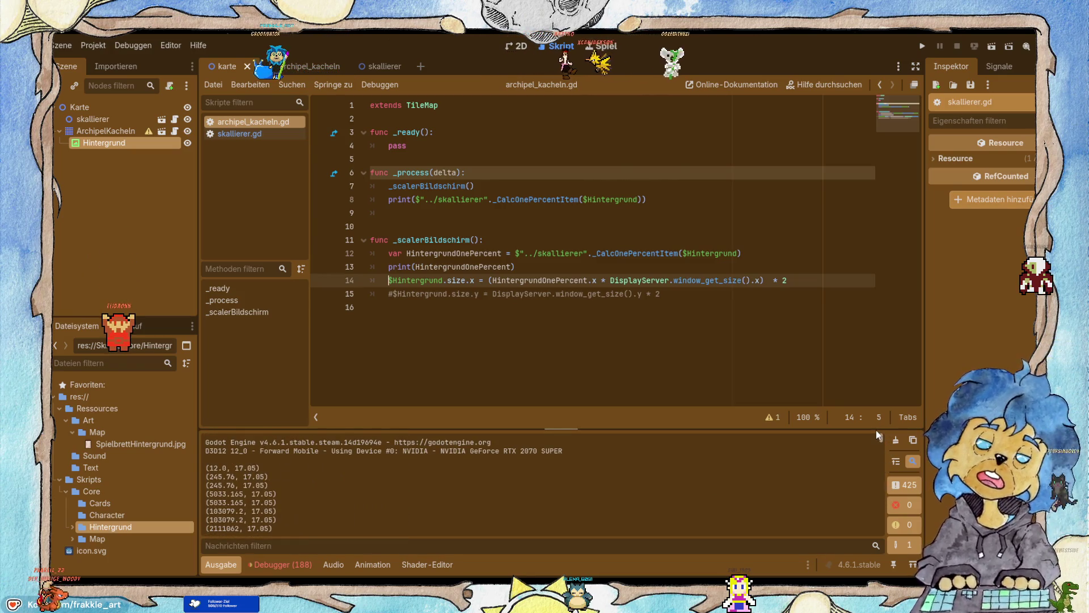
mouse_move(880, 436)
left_mouse_down()
mouse_move(886, 458)
mouse_move(879, 423)
mouse_move(894, 444)
left_mouse_up()
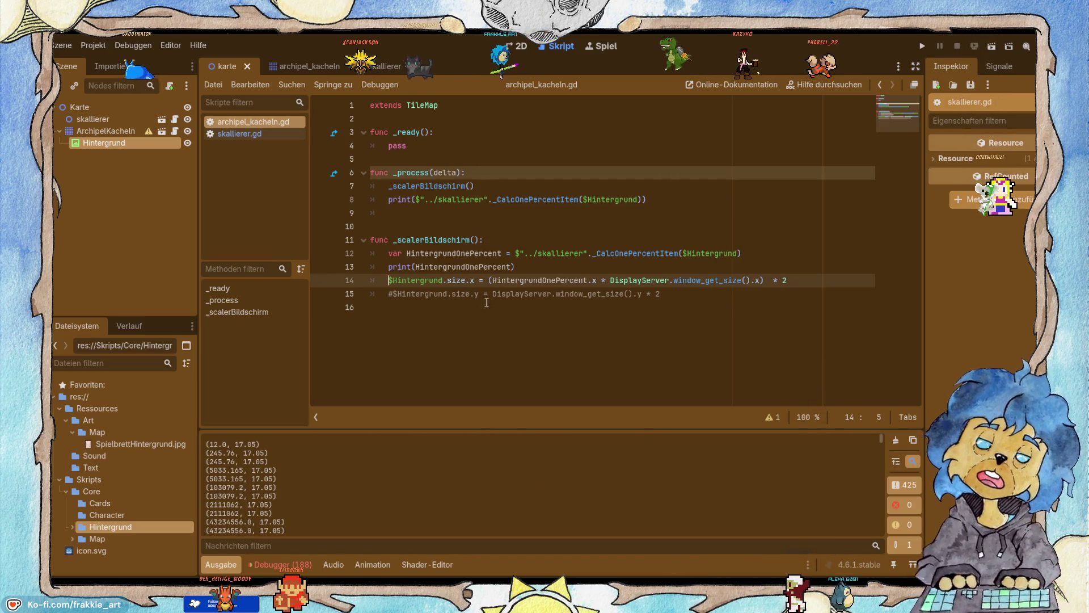
double_click(448, 267)
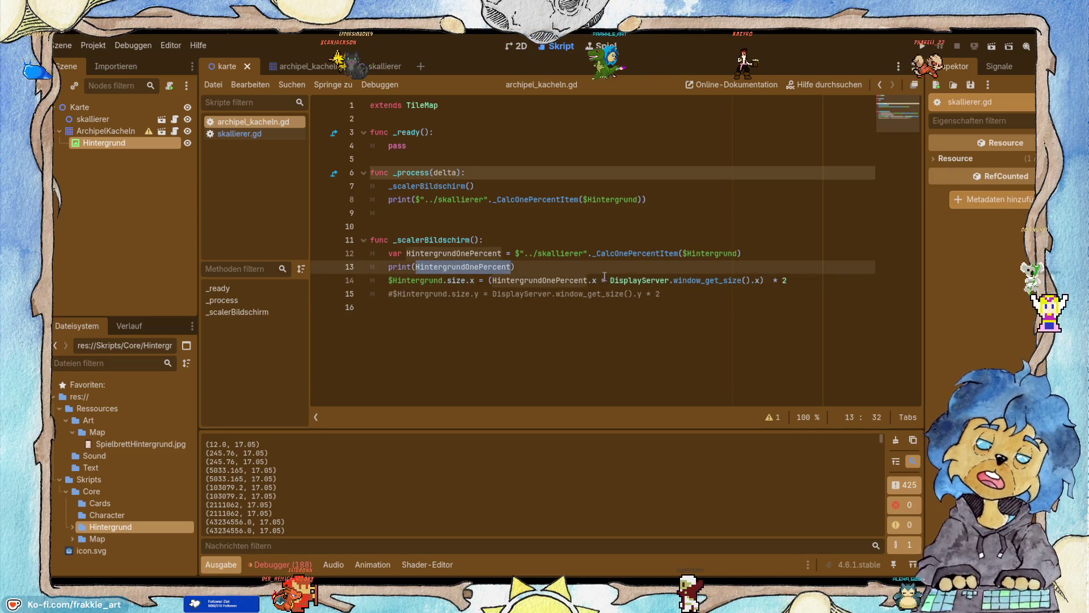
left_click(755, 249)
left_click_drag(755, 250, 376, 261)
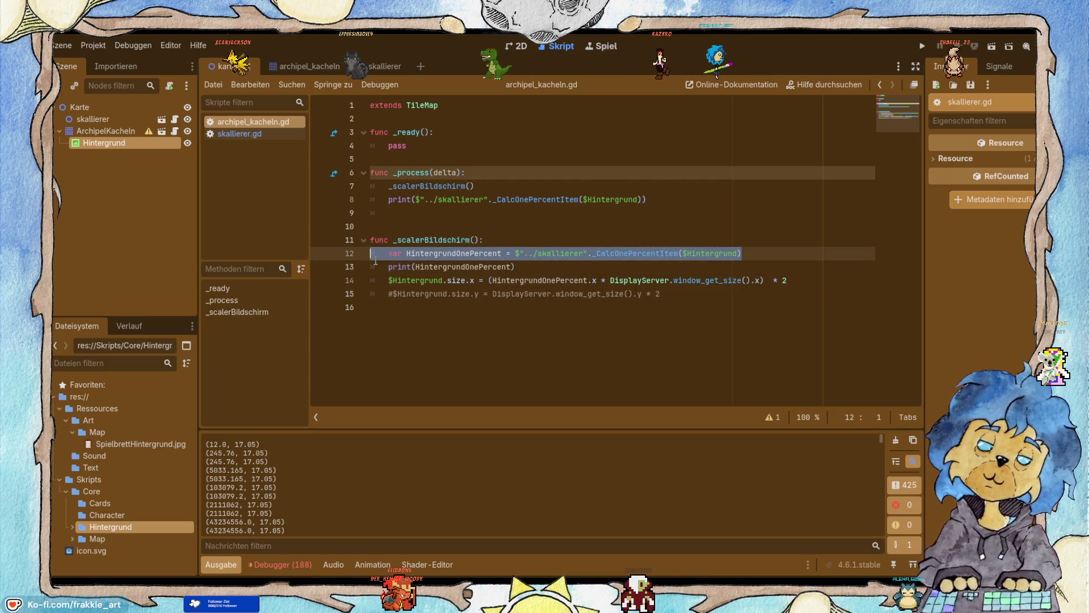
key("ctrl+x")
left_click(398, 120)
key("Return")
key("Up")
key("Return")
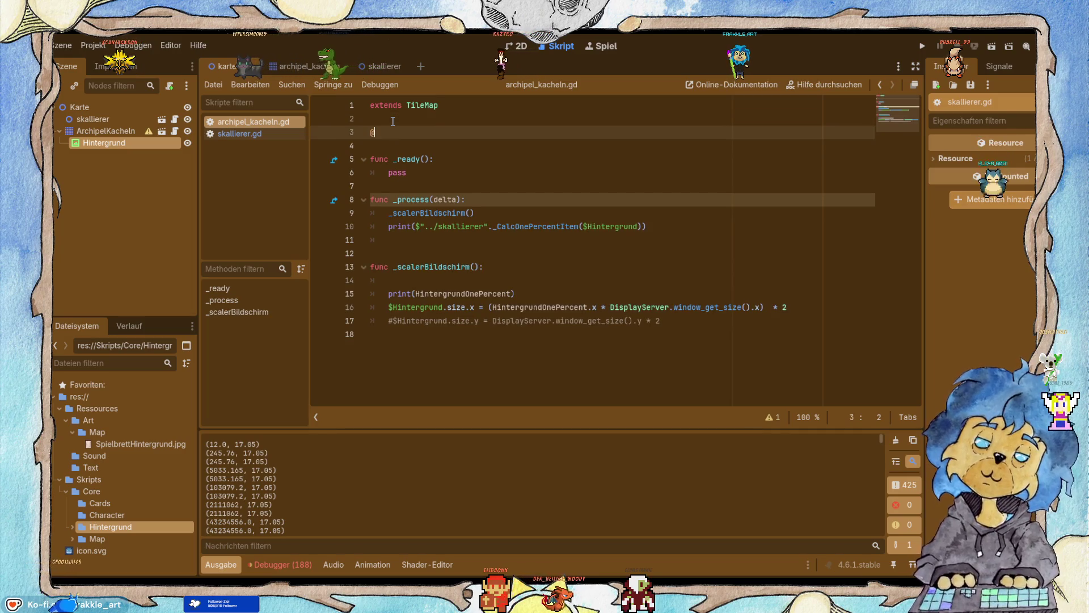
type("onready var HintergrundOnePercent = $\"../skallierer\"._CalcOnePercentItem($Hintergrund)")
key("Return")
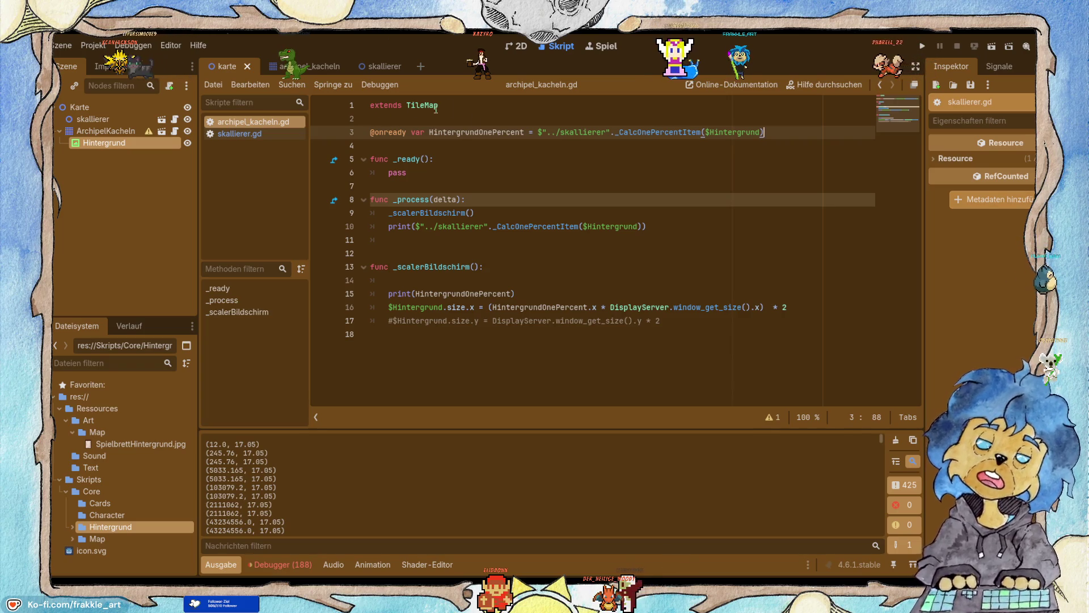
left_click(400, 283)
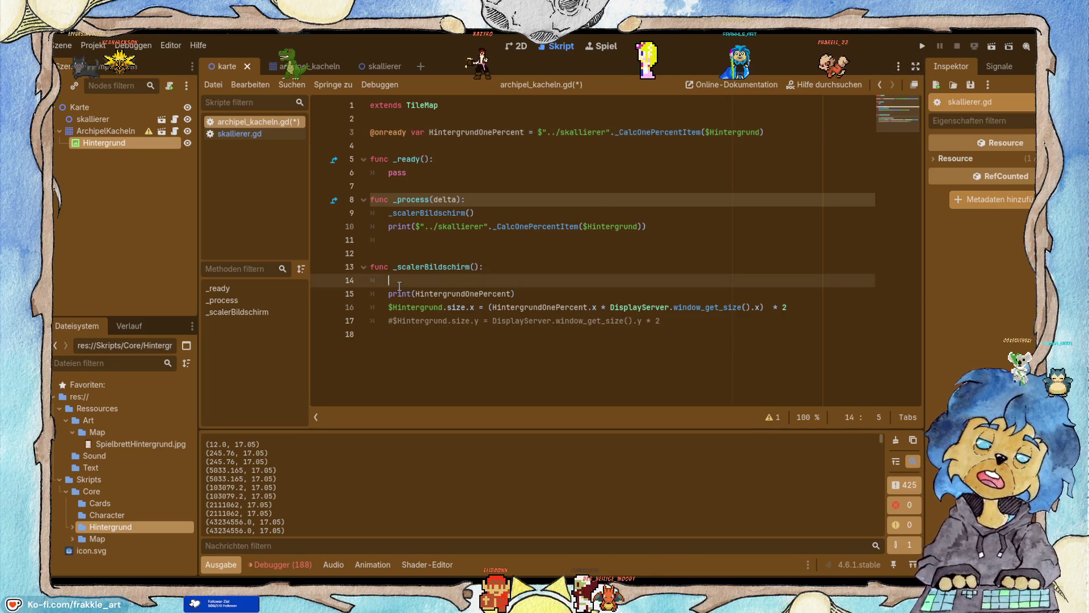
Delete the empty line 14, save, then run and stop the game after it prints (12.0, 17.05) values.
key("BackSpace")
key("BackSpace")
key("ctrl+s")
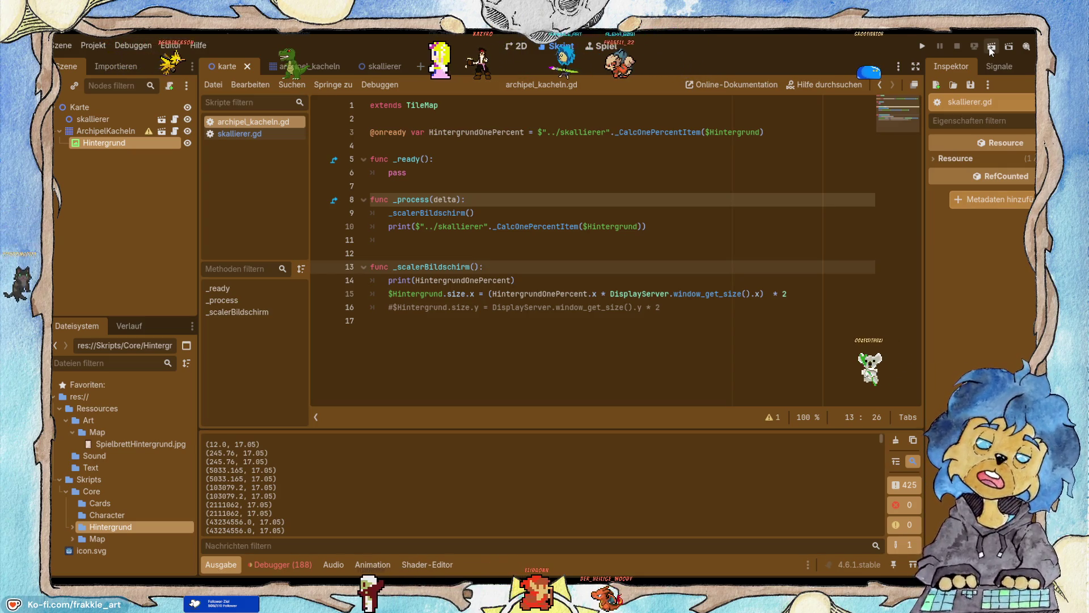
left_click(923, 46)
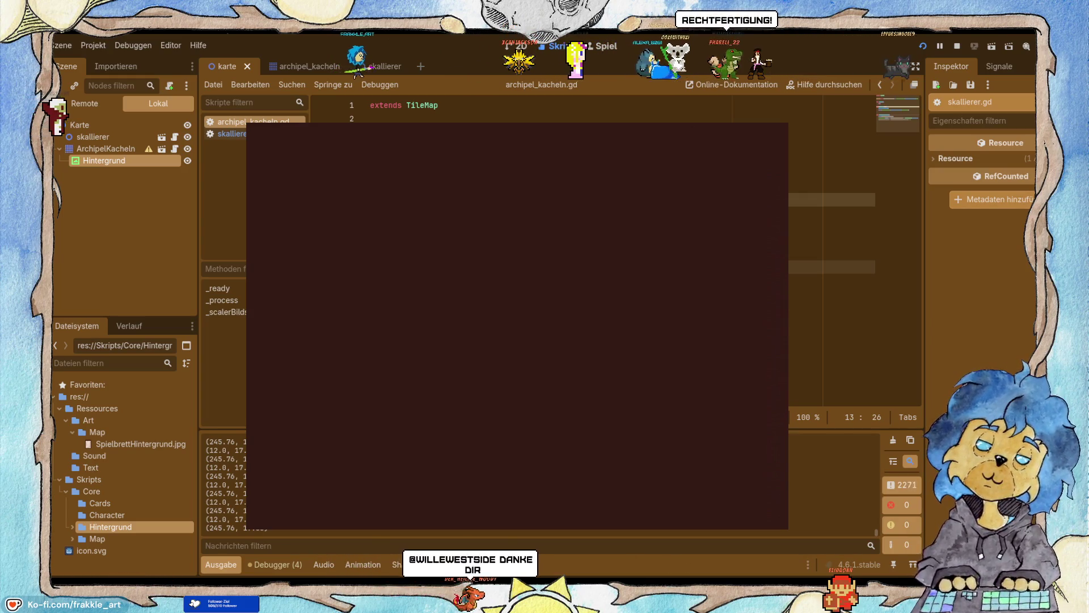
left_click(957, 46)
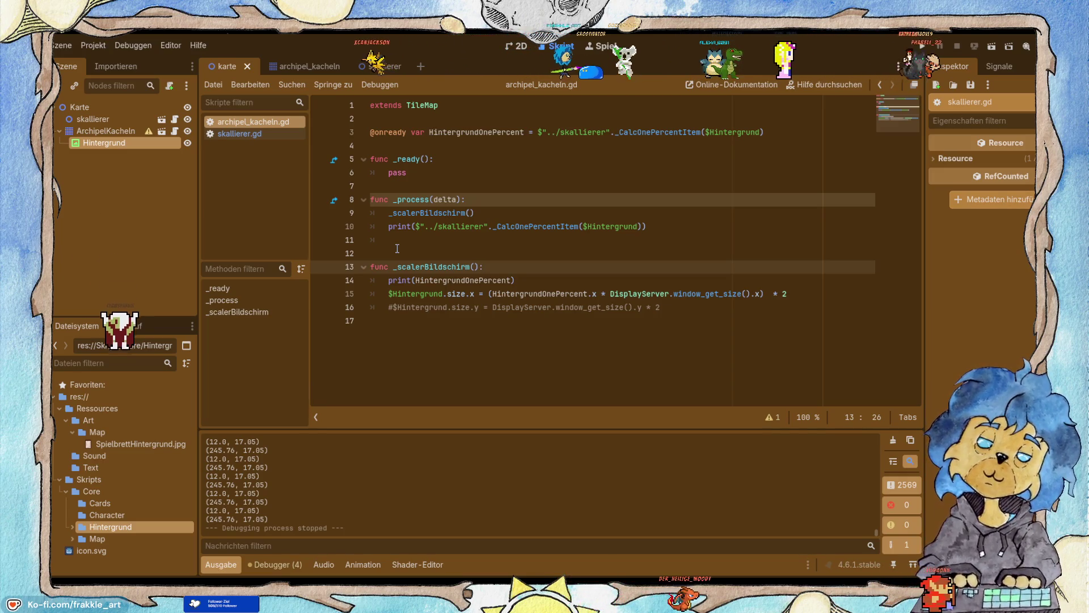
double_click(638, 294)
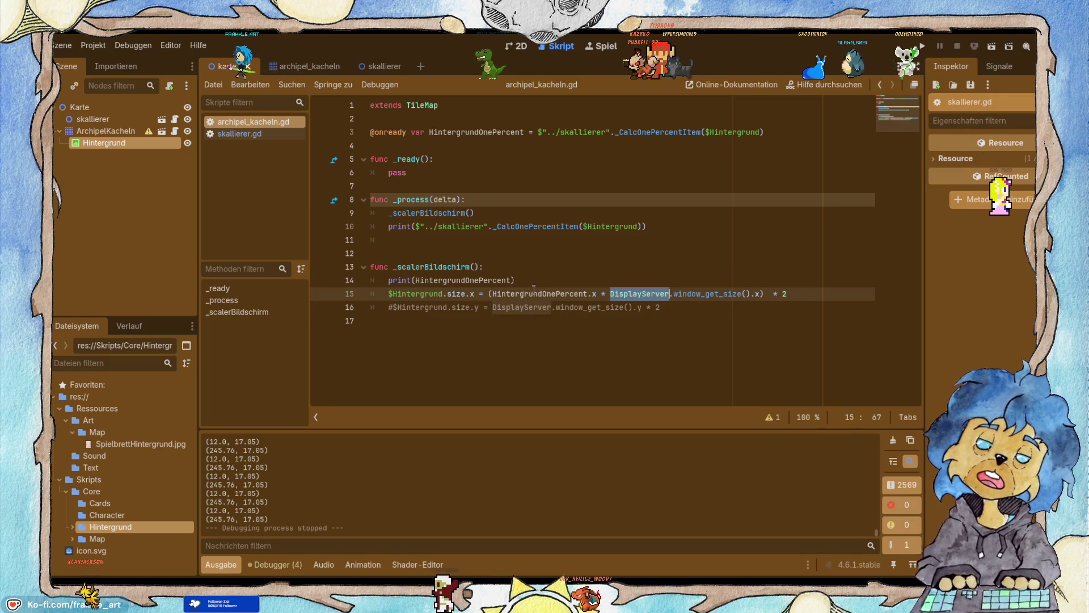
left_click(664, 311)
double_click(624, 293)
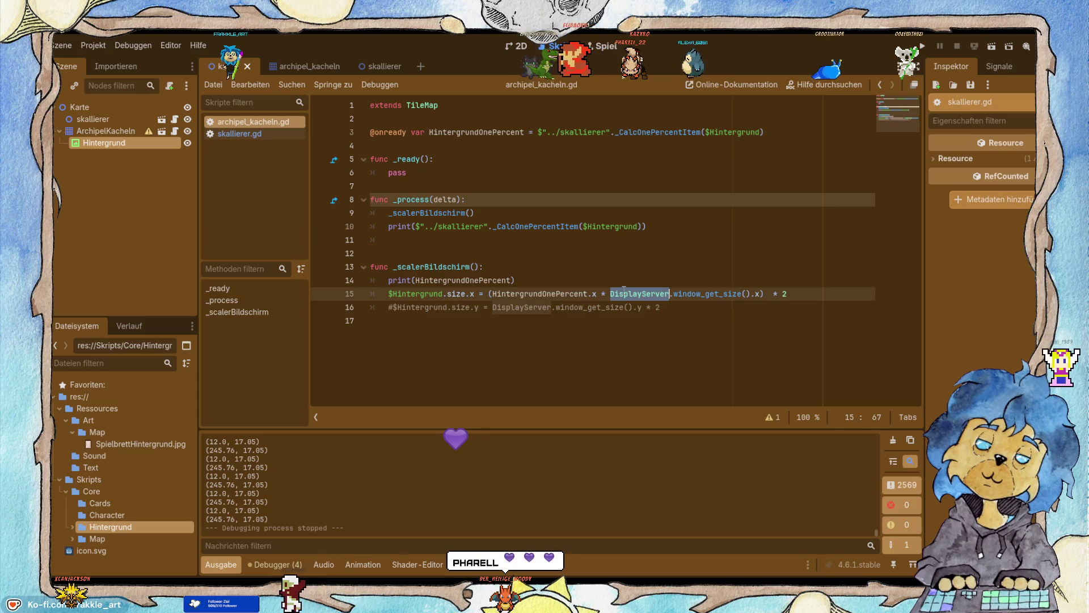
left_click(752, 293)
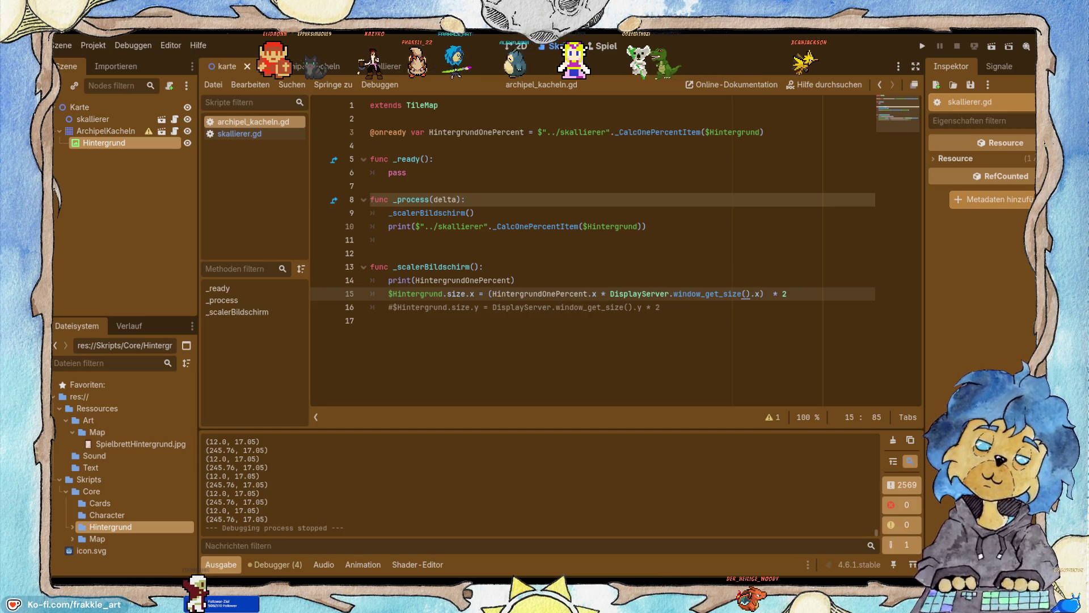
key("alt+Tab")
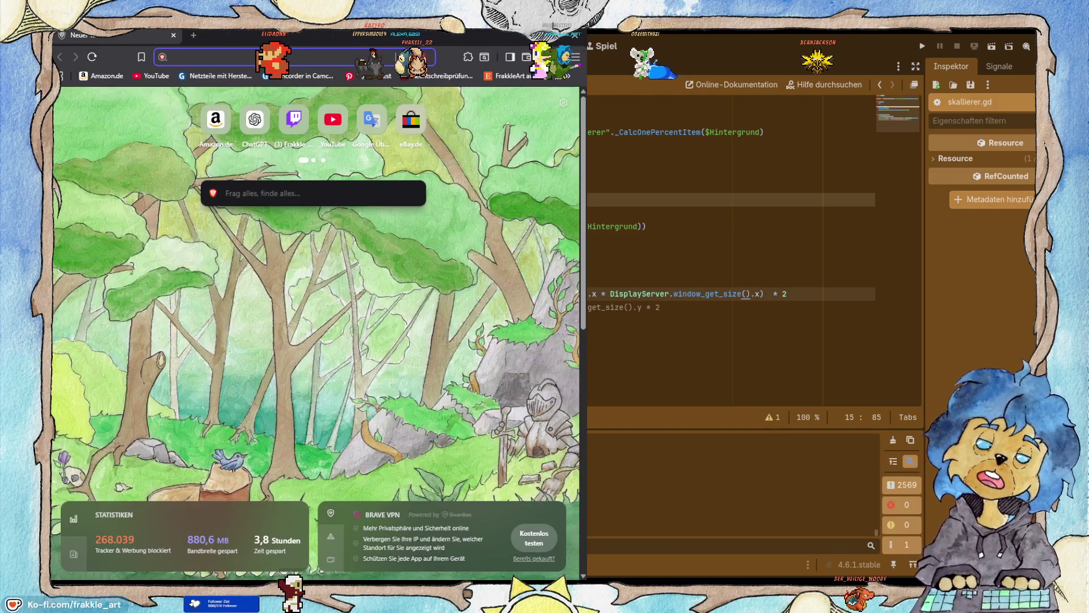
In maximised Brave, ask ChatGPT in German what to calculate to fit an image to the screen, mentioning the 1% scaling.
key("super+Up")
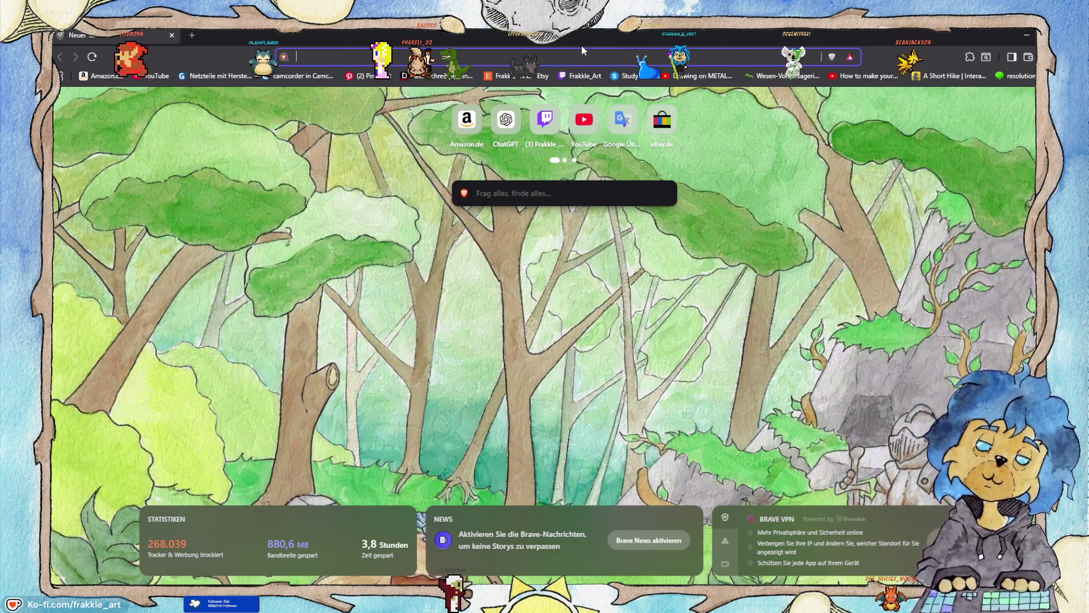
left_click(508, 124)
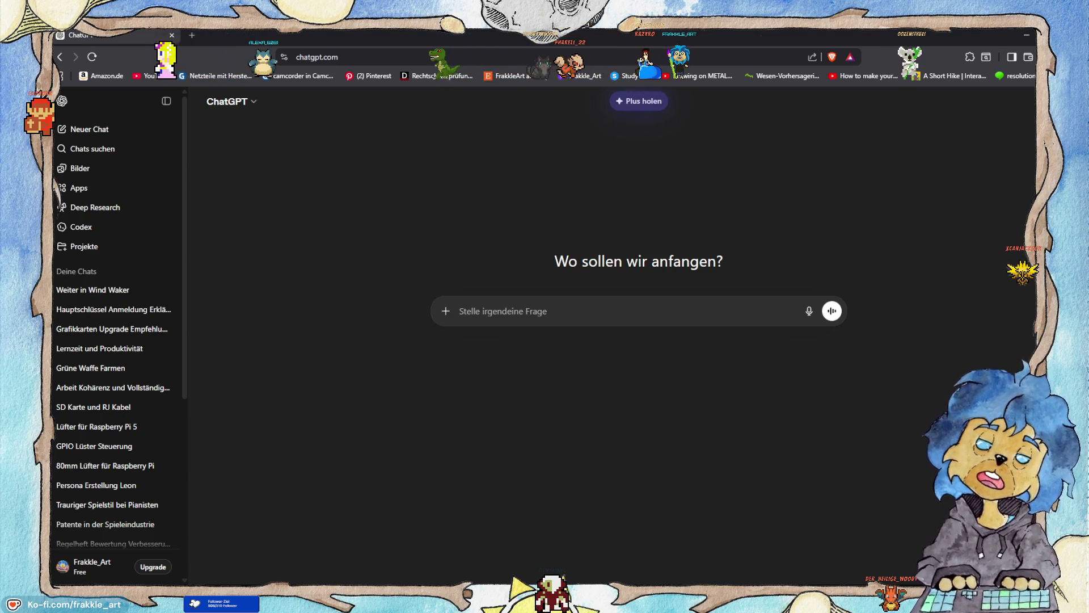
type("ich h")
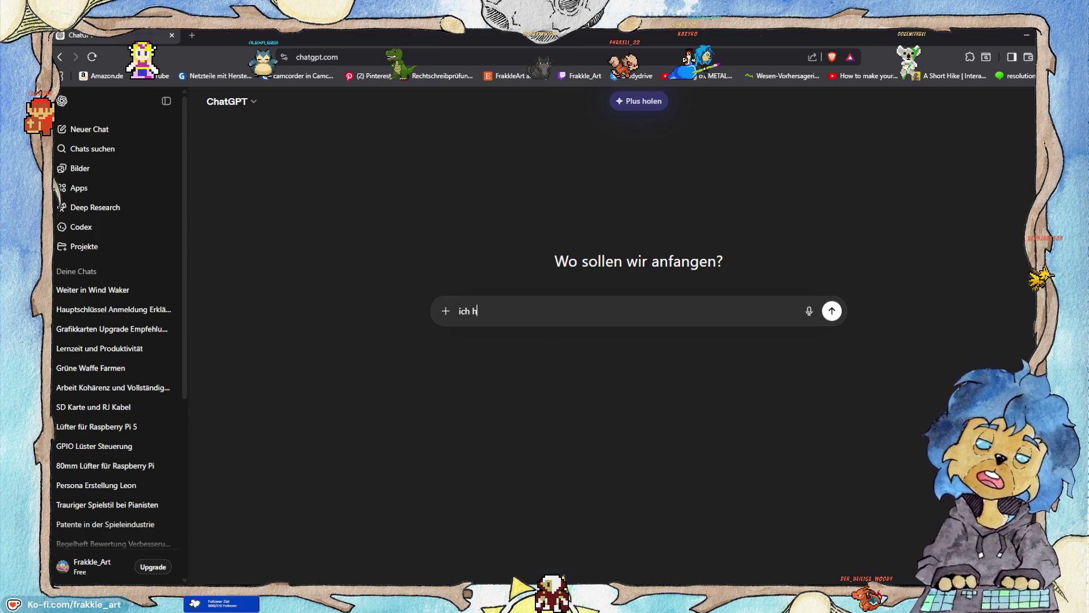
type("abe ein")
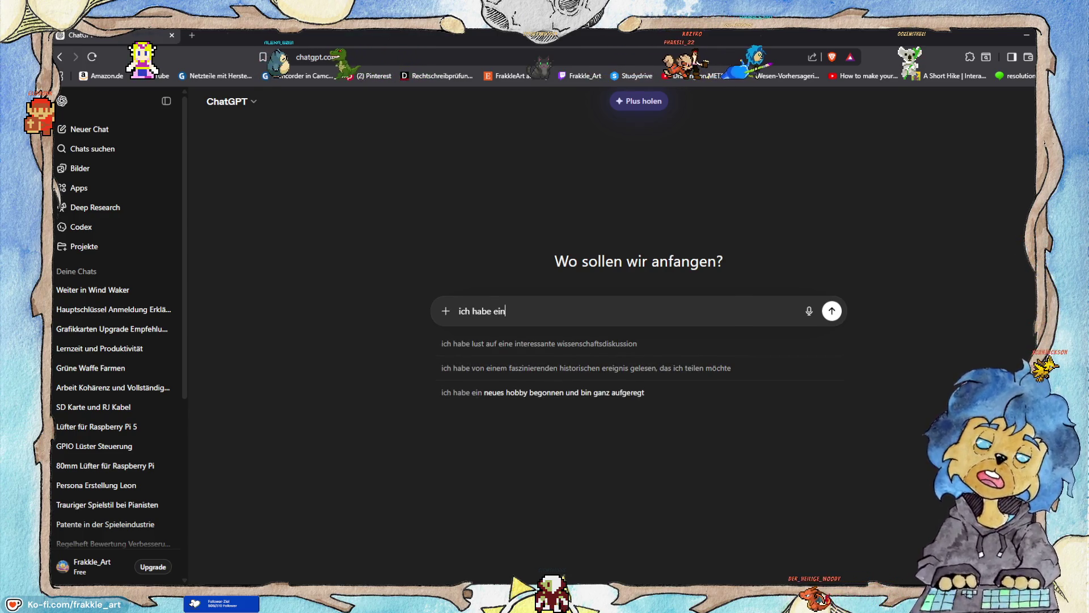
type(" b")
type("ild was i")
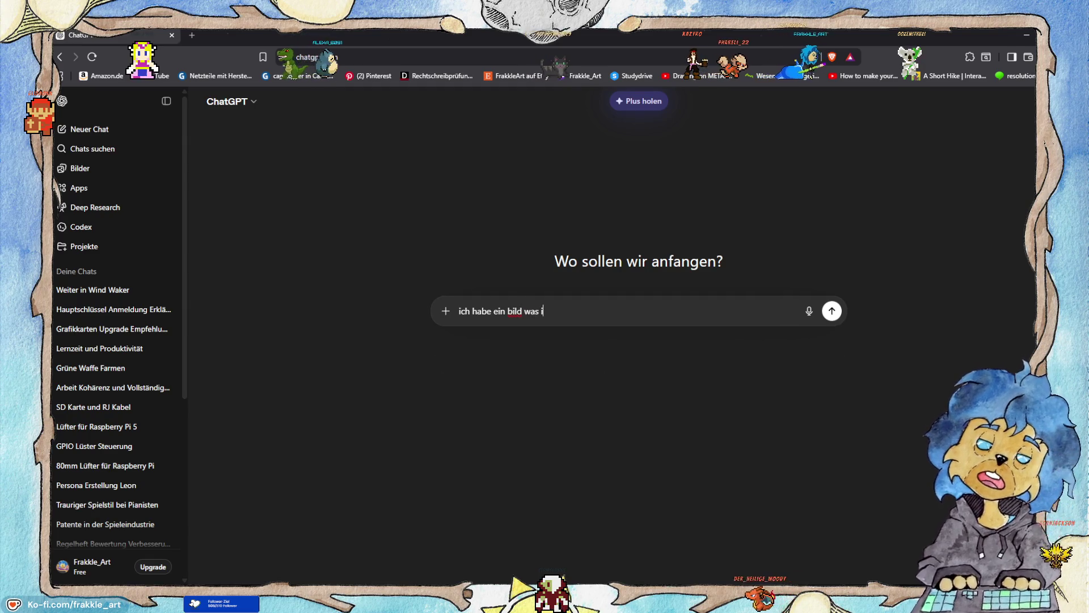
type("uc")
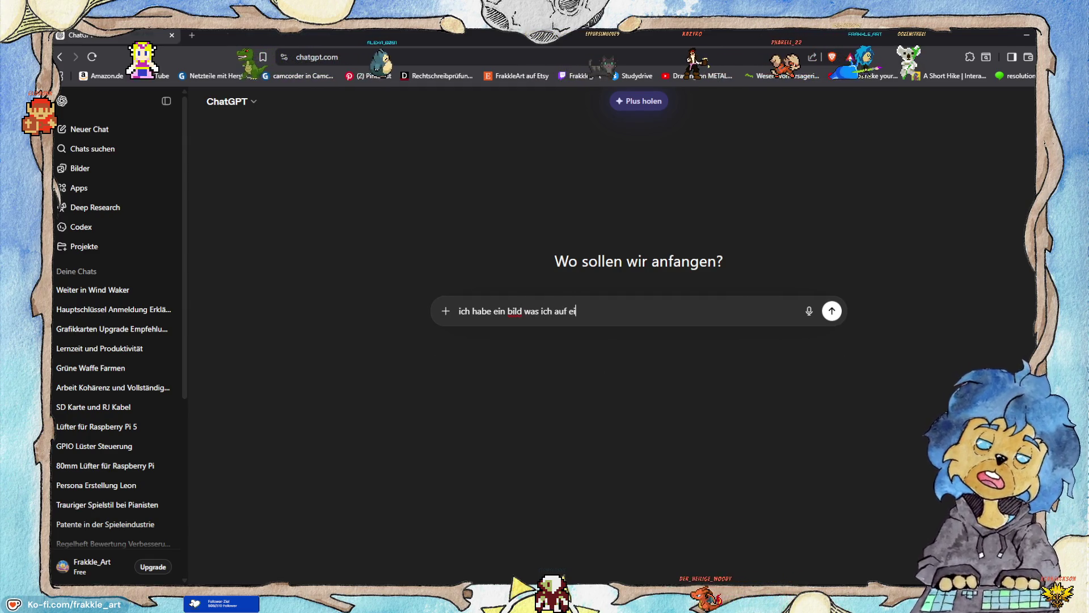
type("ldsc")
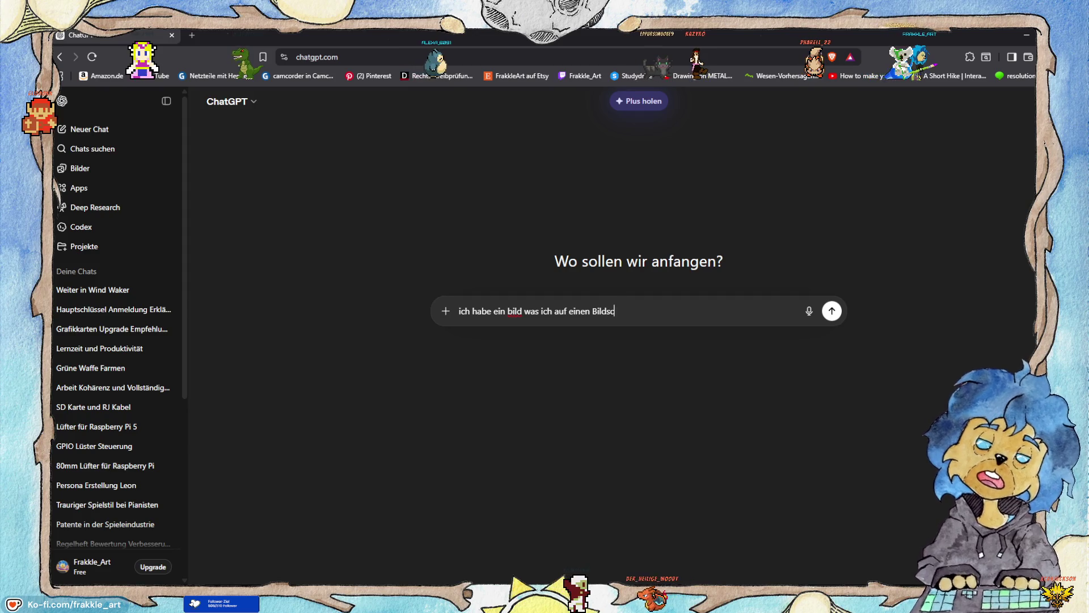
type("hirm anpassen will welche wer")
type("chne ic")
type("h, ich hab ebisher")
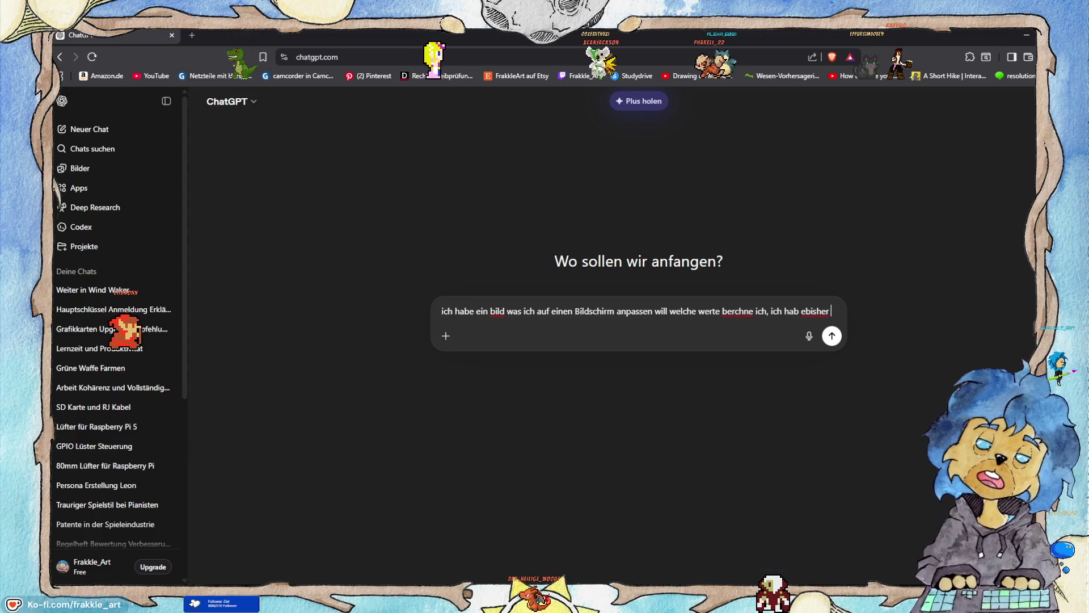
type("das")
type("1% runter gere")
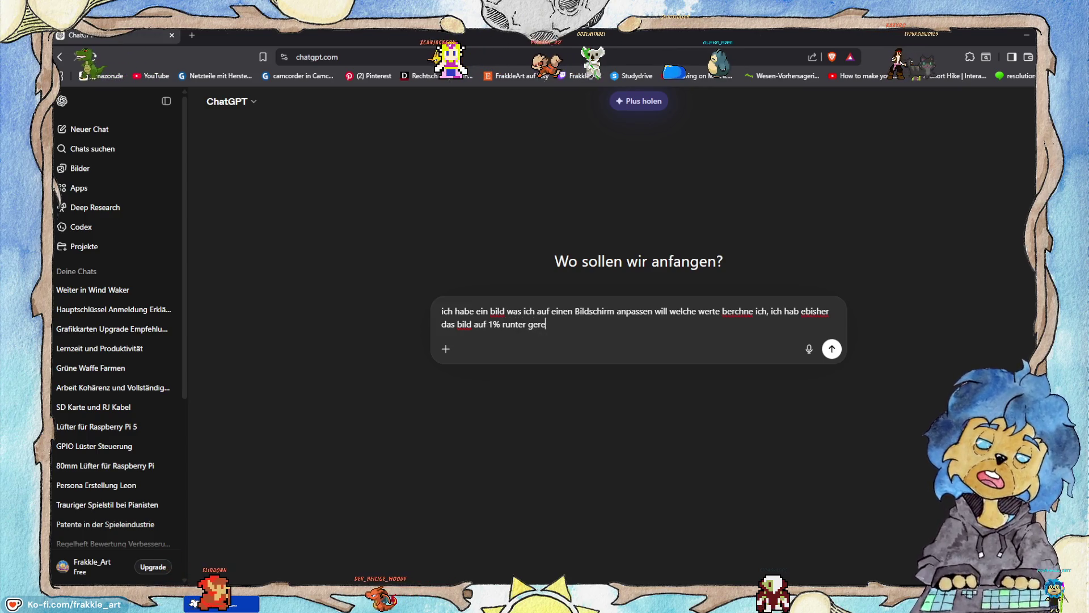
type("chnet")
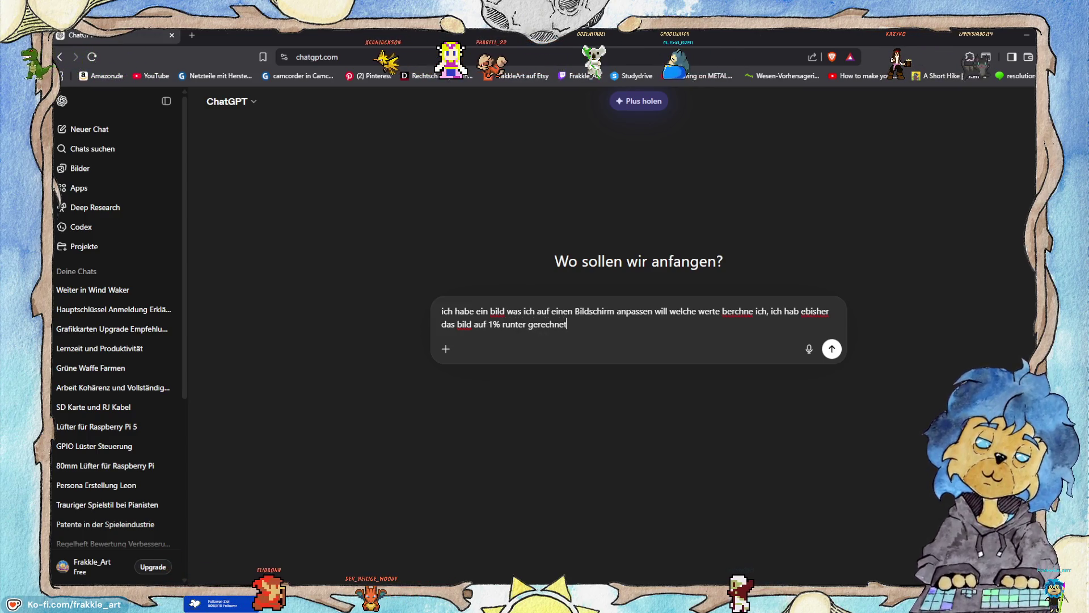
key("Return")
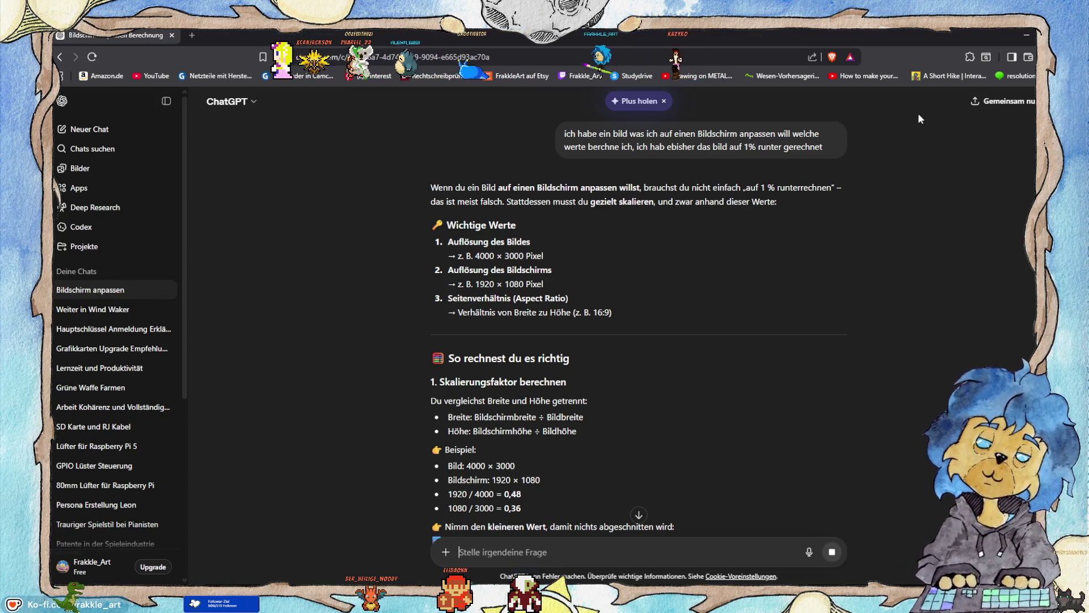
Read through ChatGPT's answer, marking the 1920 / 4000 calculation and the 0,48 factor.
scroll(805, 312, "down", 2)
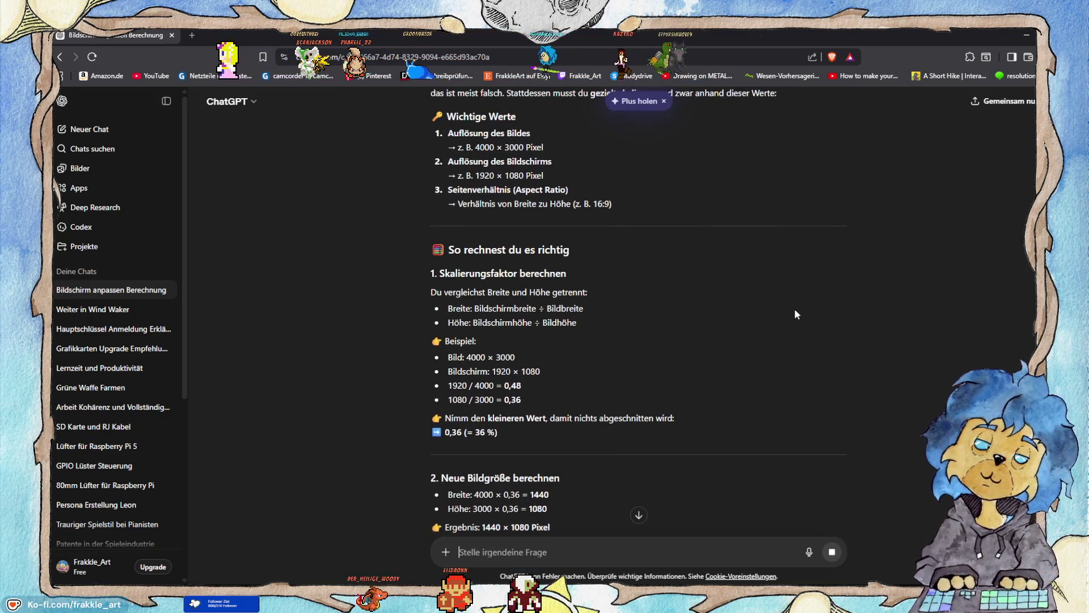
scroll(794, 311, "down", 1)
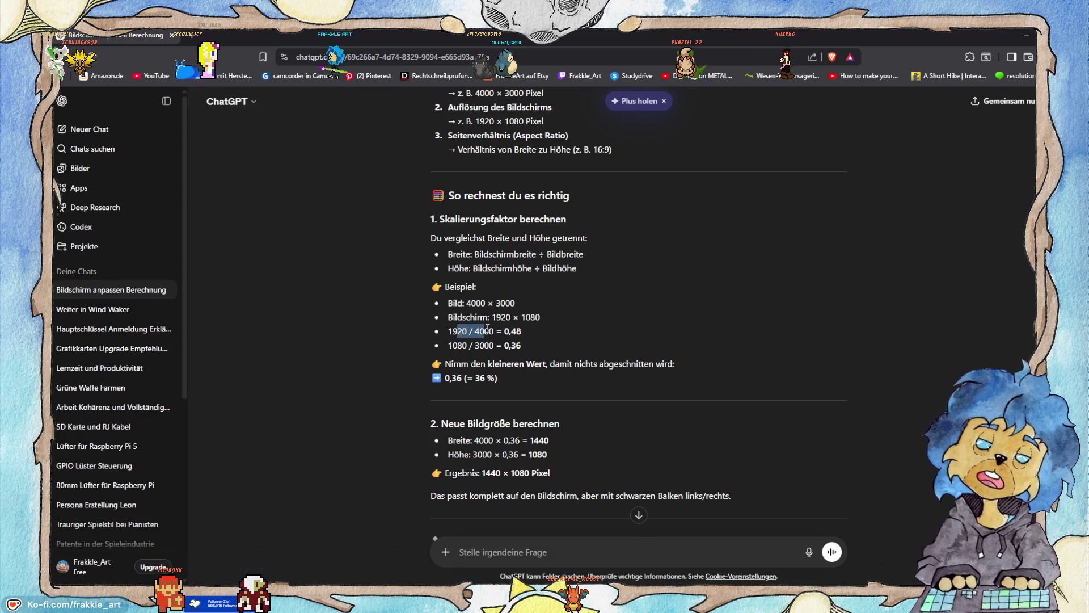
left_click_drag(488, 329, 488, 328)
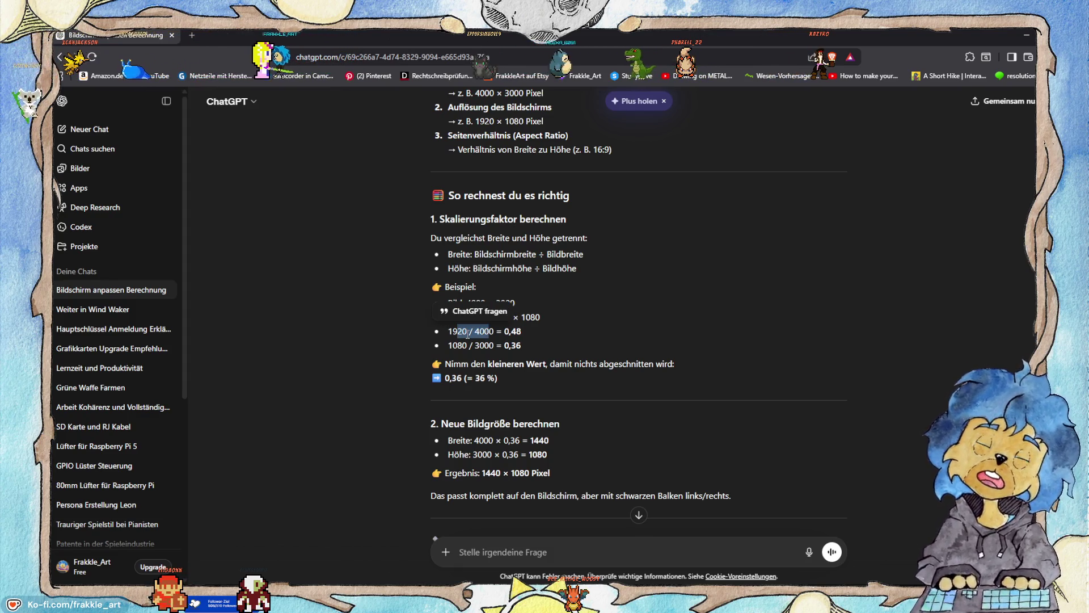
left_click(478, 333)
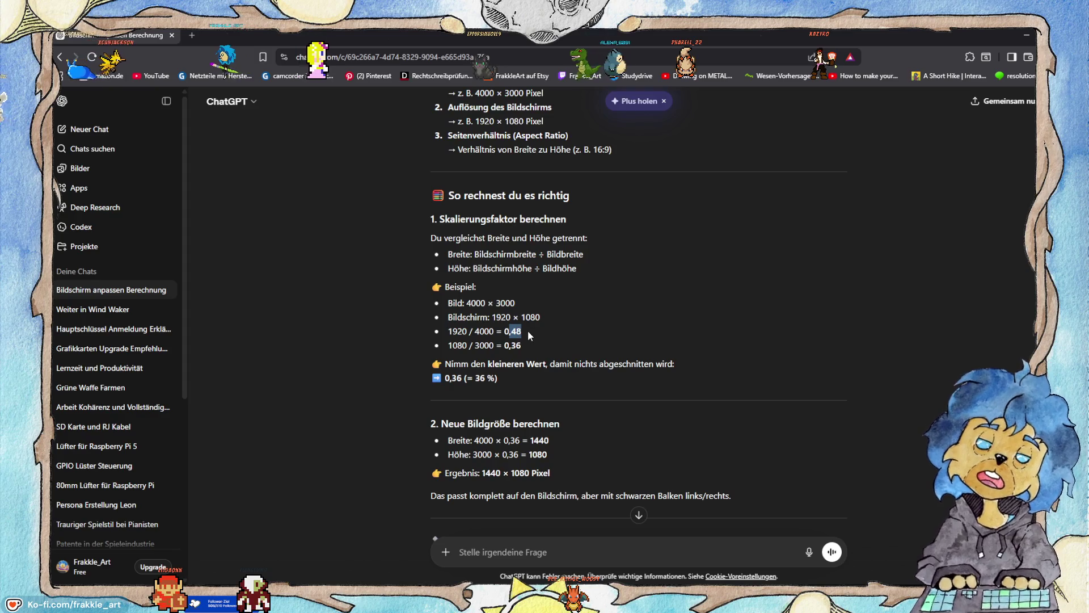
left_click_drag(527, 330, 528, 330)
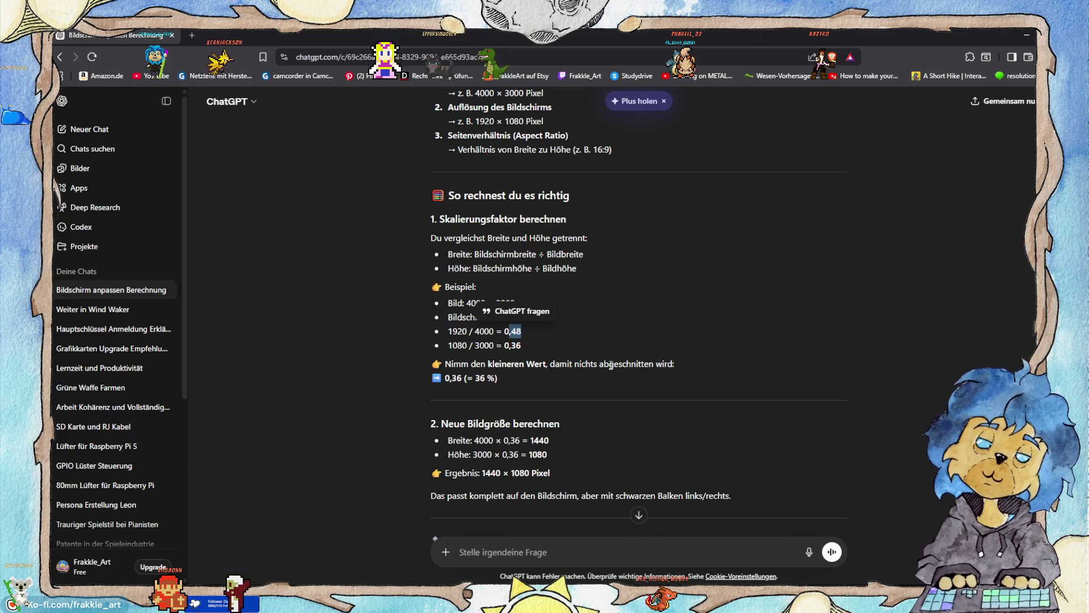
scroll(610, 365, "down", 1)
scroll(611, 366, "down", 3)
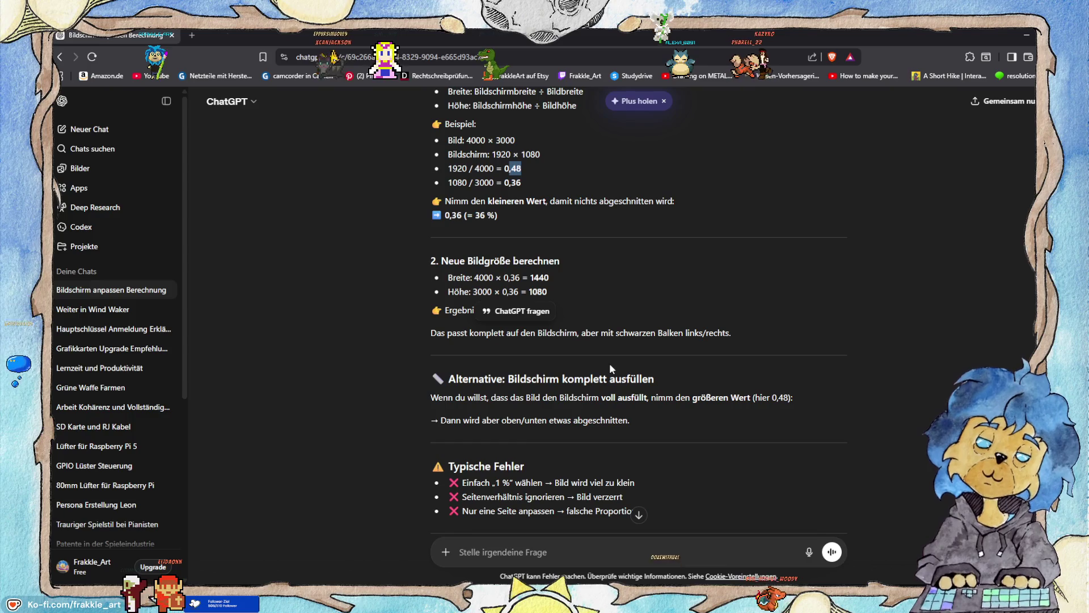
left_click_drag(478, 278, 512, 279)
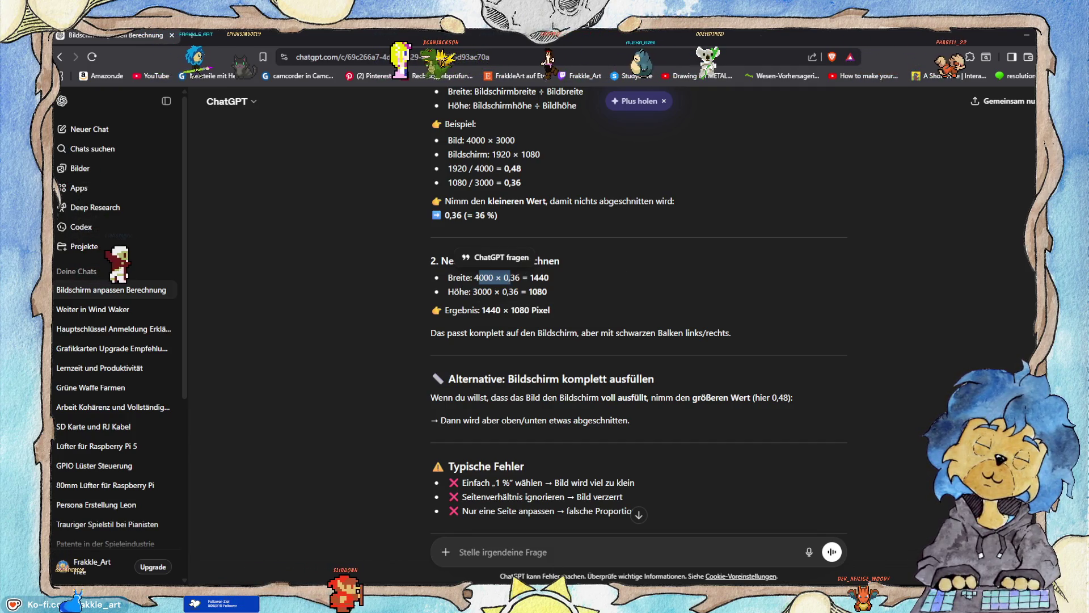
Send the follow-up 'ich will das bild immer fullscreen' to ChatGPT.
left_click(557, 551)
type("ill das bild immer fullscreen")
key("Return")
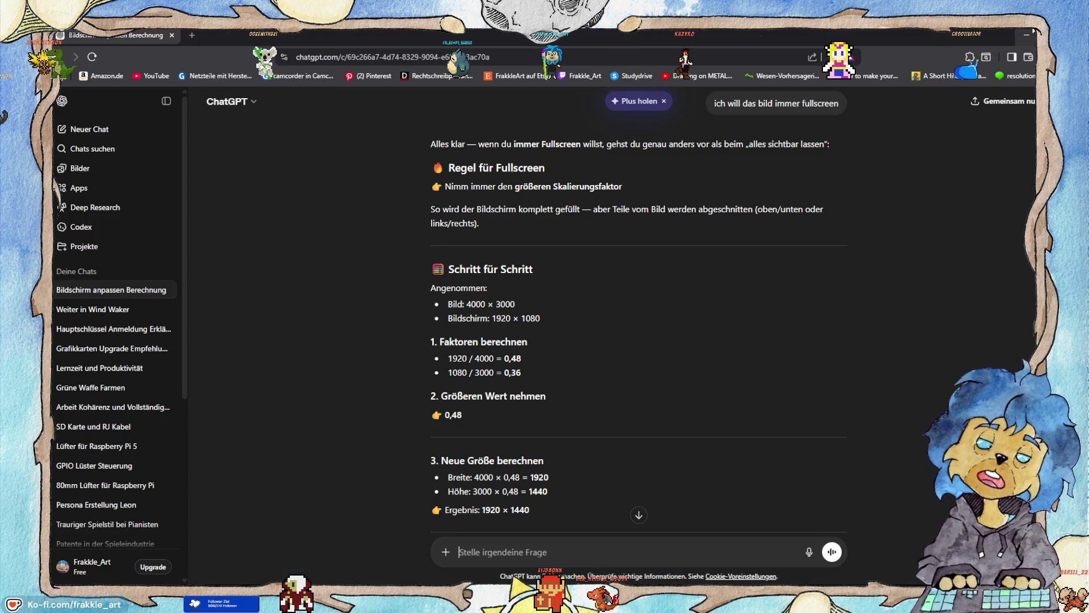
Back in archipel_kacheln.gd, start a new empty line 18 below line 17.
left_click(1021, 32)
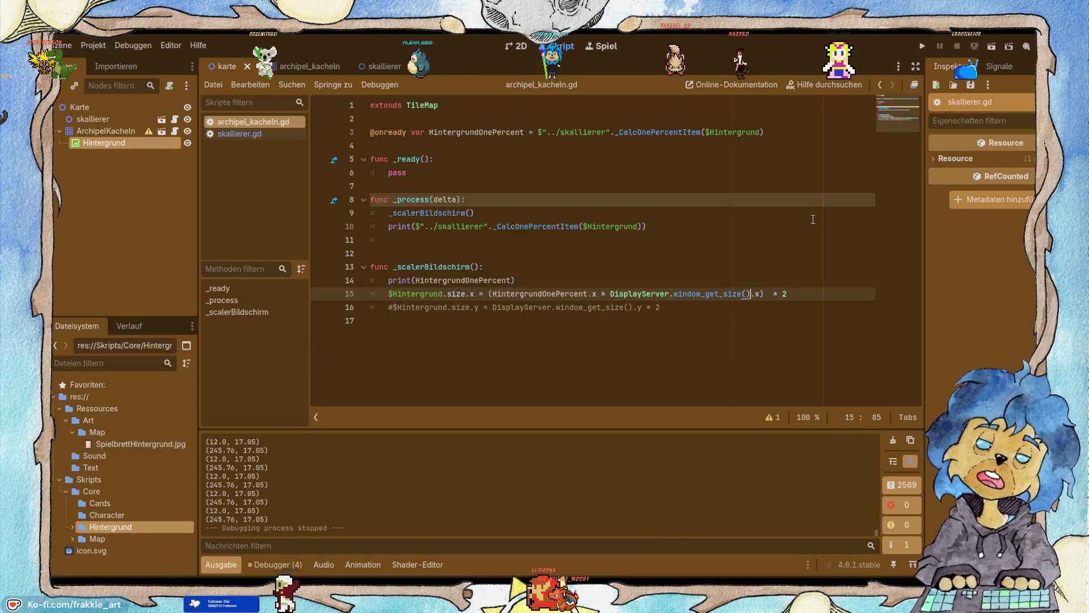
left_click(688, 318)
key("Return")
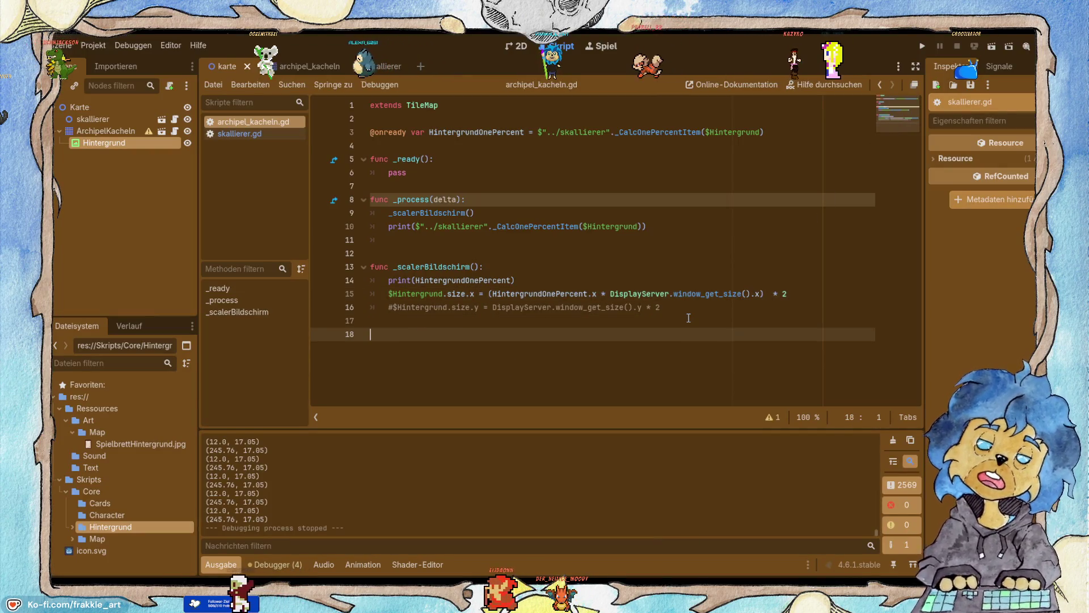
type("bild")
key("BackSpace")
key("BackSpace")
key("BackSpace")
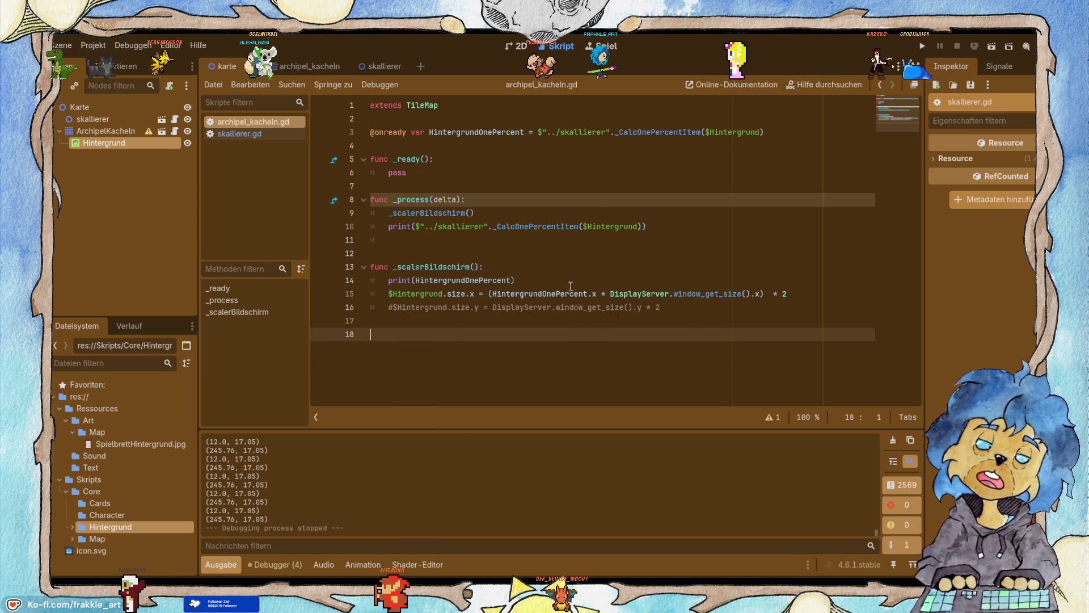
Write 'DisplayServer.window_get_size().x / $Hintergrund.size.' on line 18, then return to ChatGPT.
left_click_drag(610, 294, 760, 293)
key("ctrl+c")
left_click(696, 334)
key("ctrl+v")
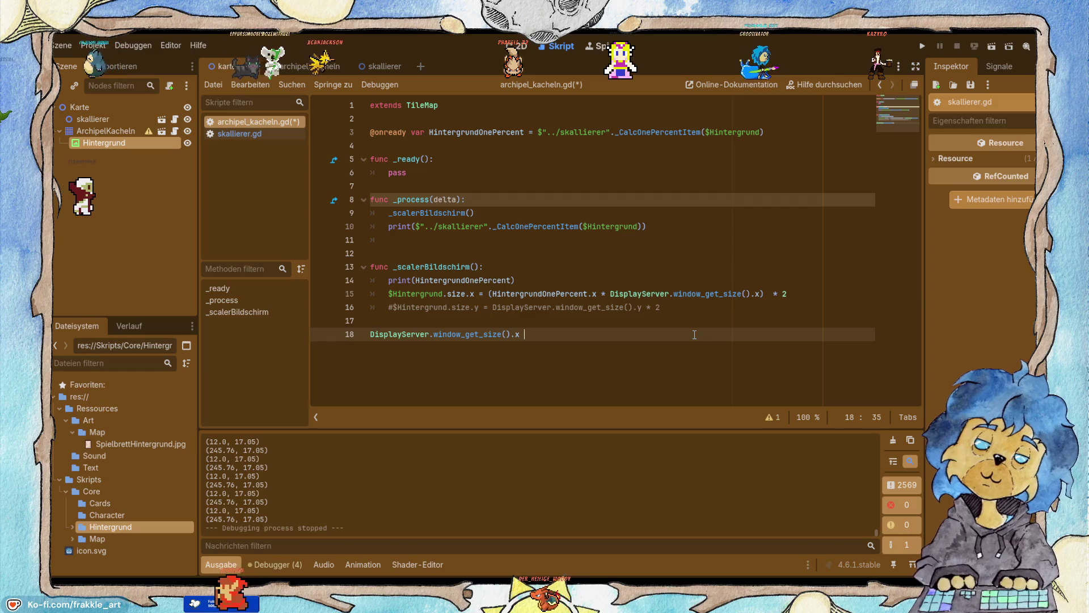
type("/")
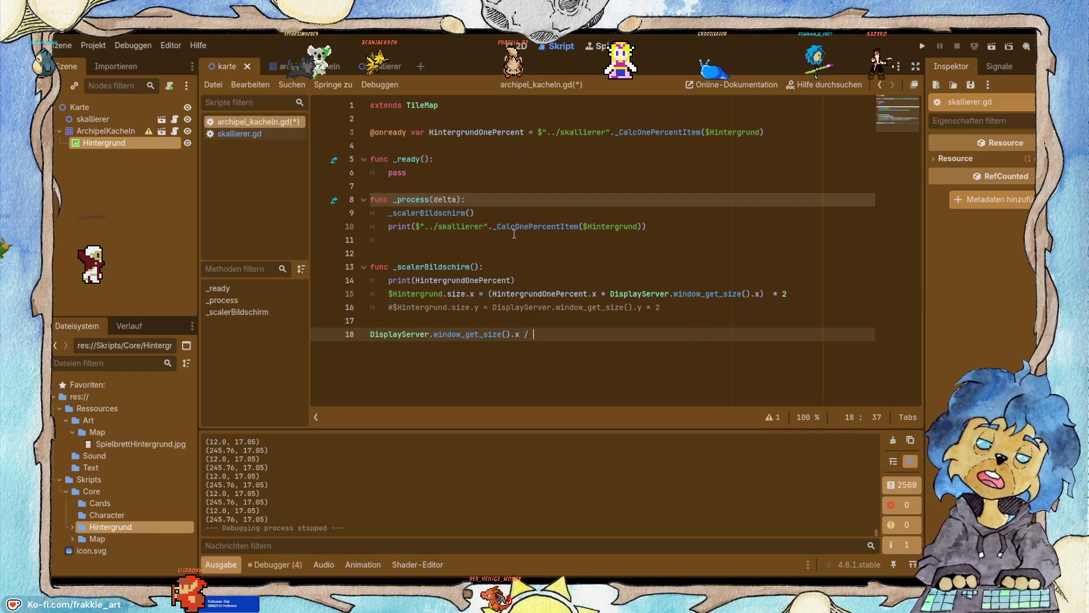
mouse_move(87, 145)
left_mouse_down()
mouse_move(520, 306)
mouse_move(564, 334)
left_mouse_up()
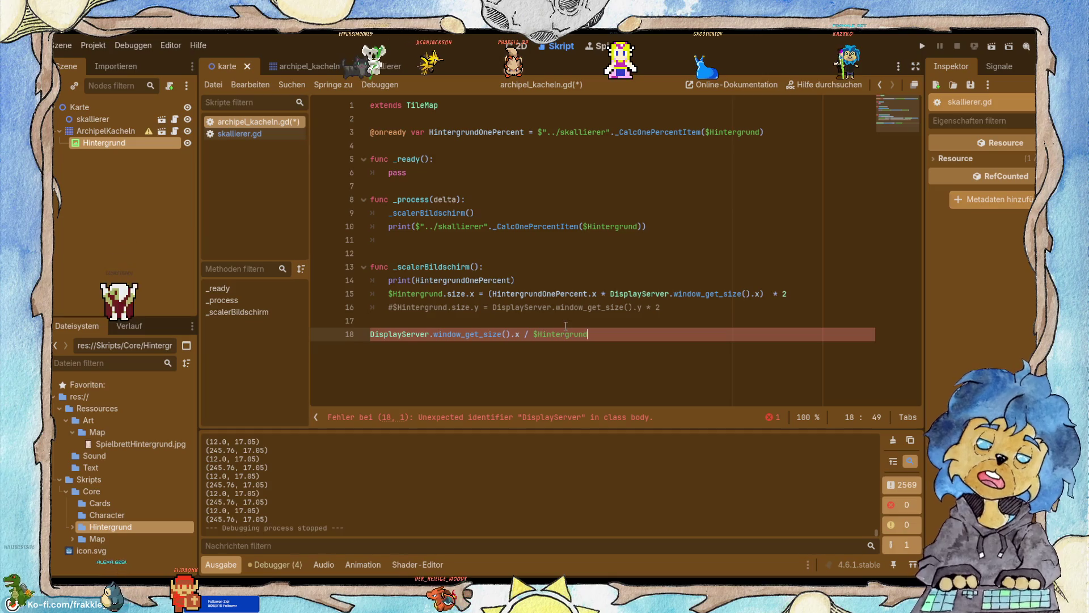
type("size.x")
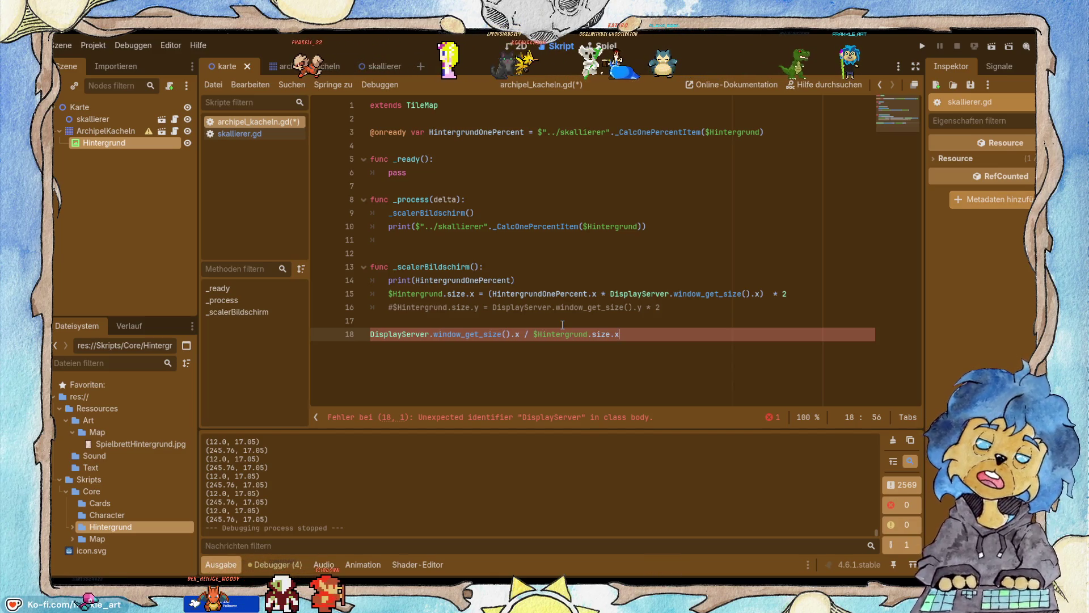
key("alt+Tab")
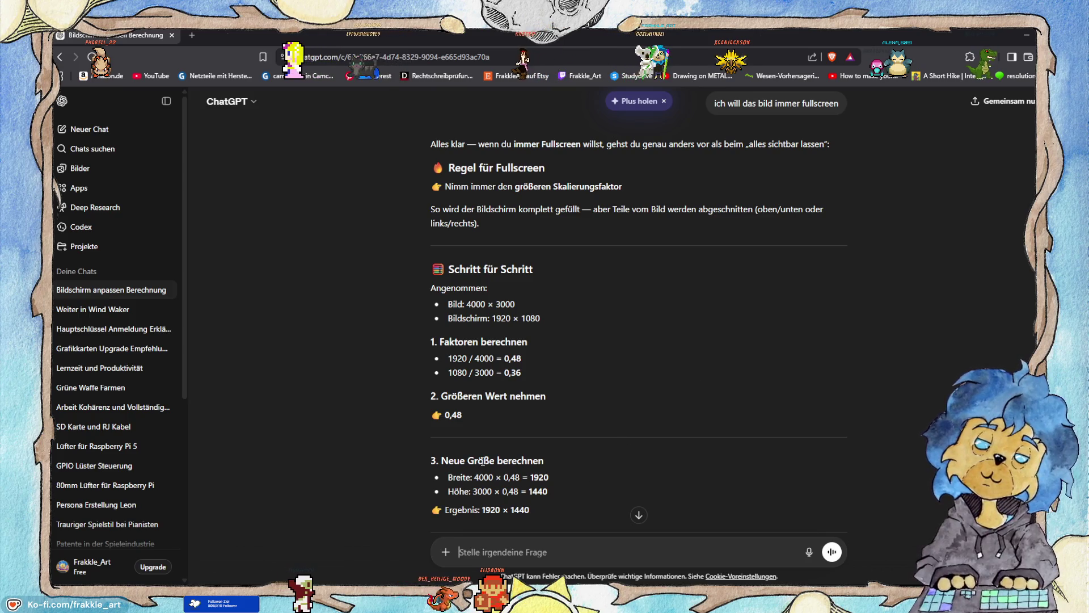
Add line 19 starting with $Hintergrund.size.x, reusing .size.x from line 18.
key("alt+Tab")
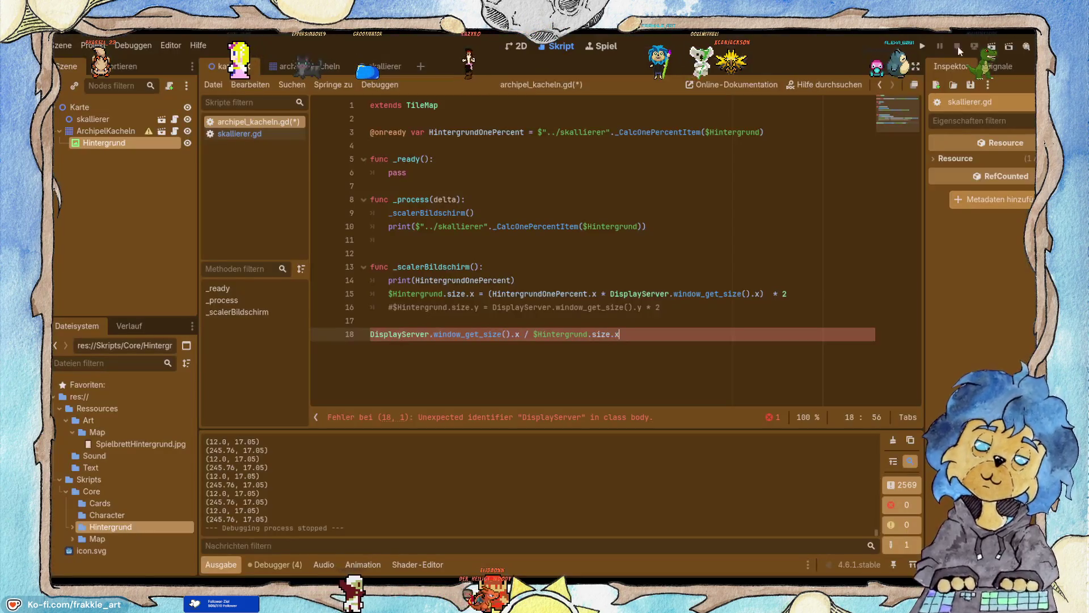
key("Return")
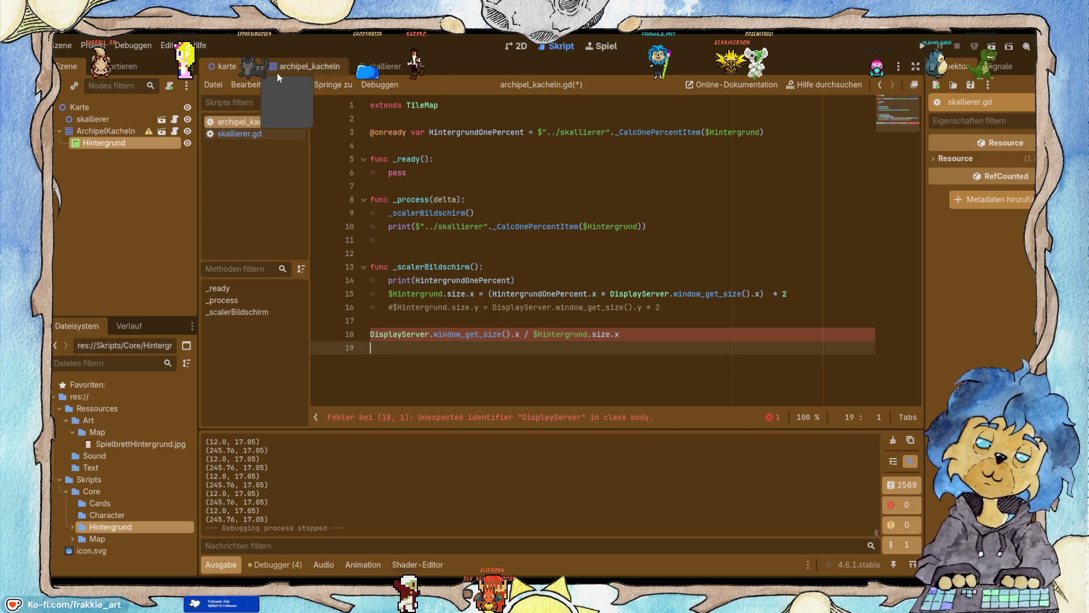
mouse_move(97, 144)
left_mouse_down()
mouse_move(132, 149)
mouse_move(371, 347)
left_mouse_up()
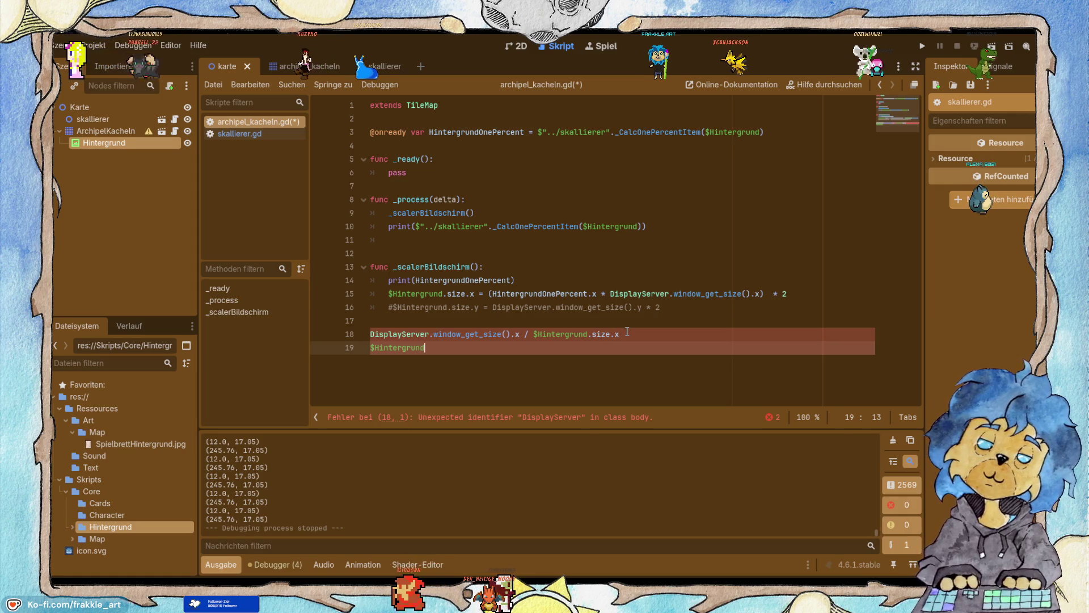
left_click_drag(619, 334, 587, 334)
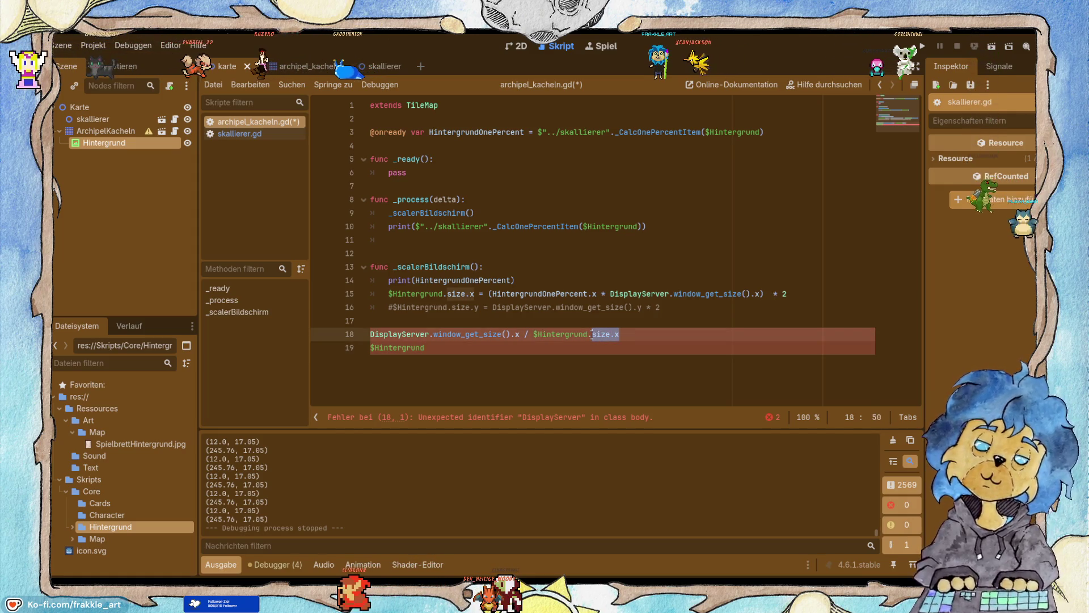
left_click(567, 347)
key("ctrl+v")
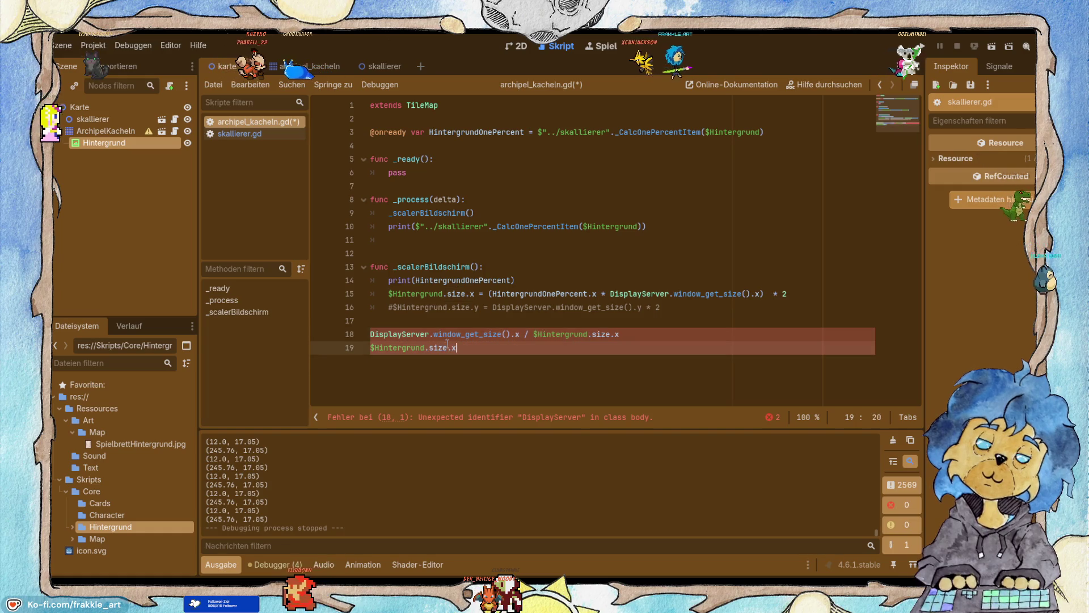
left_click(369, 334)
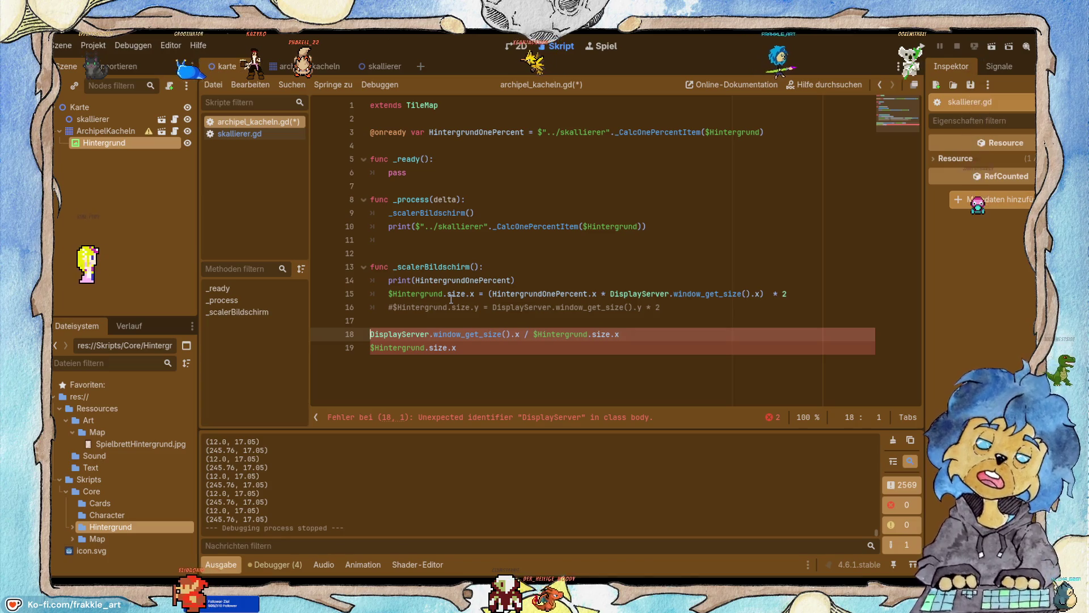
Turn line 18 into 'var Small = DisplayServer.window_get_size().x / $Hintergrund.size.x'.
key("alt+Tab")
key("alt+Tab")
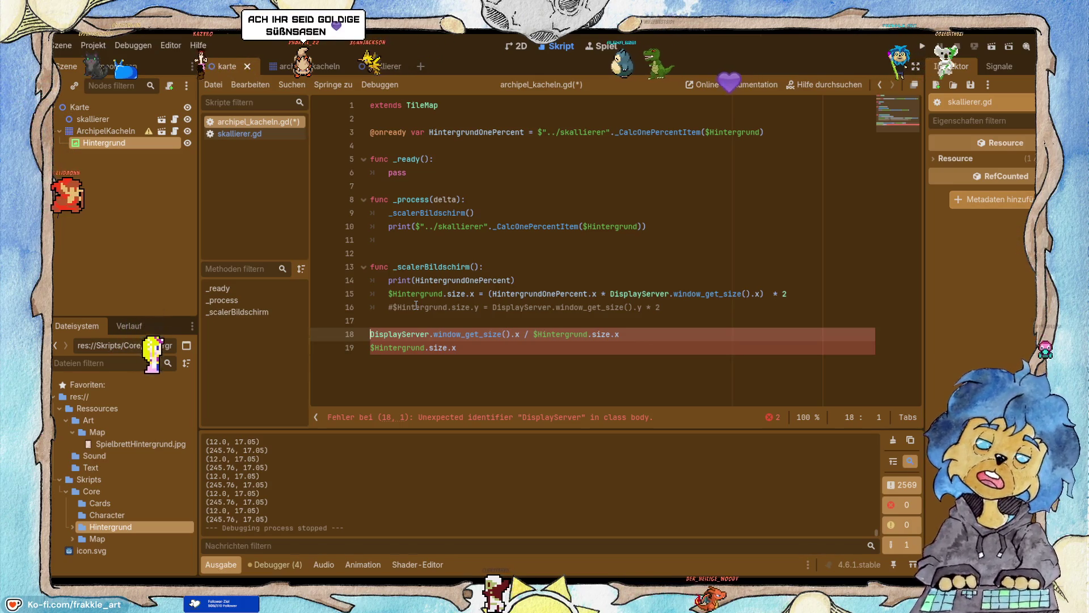
type("var ")
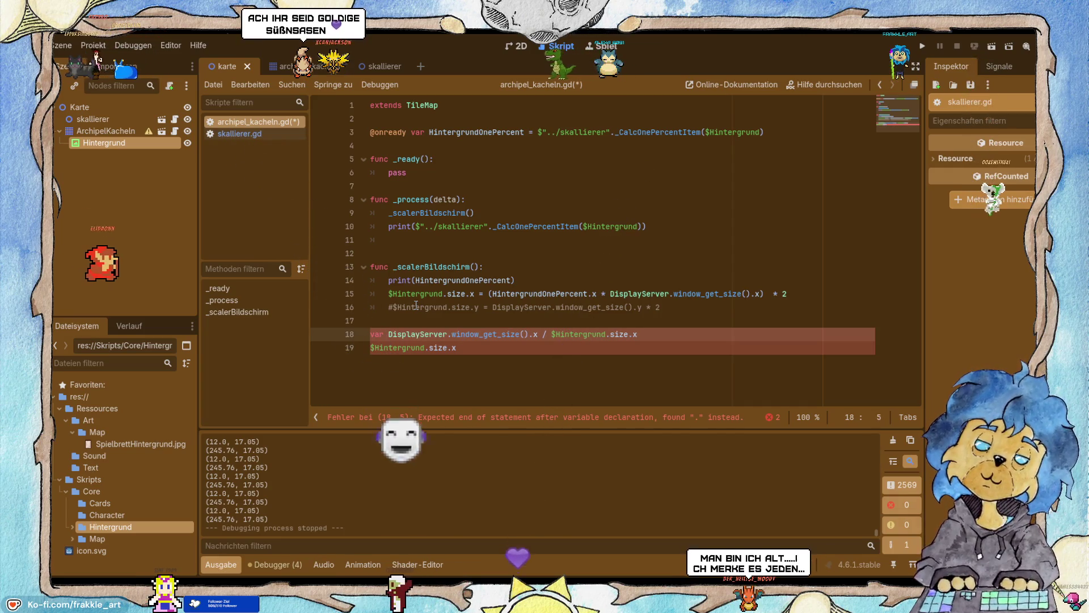
type("O")
key("BackSpace")
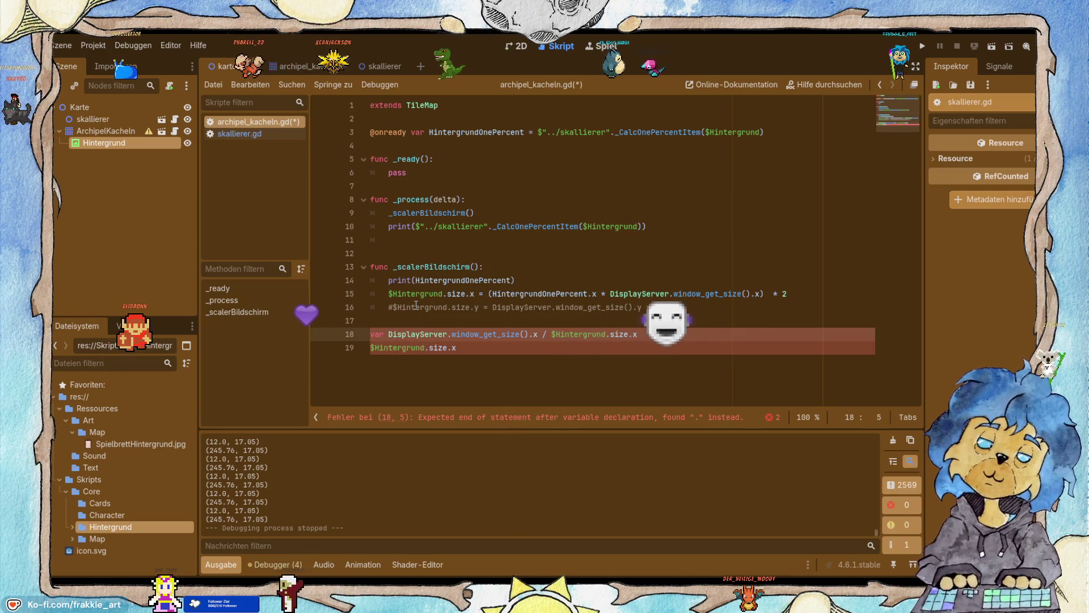
type("$")
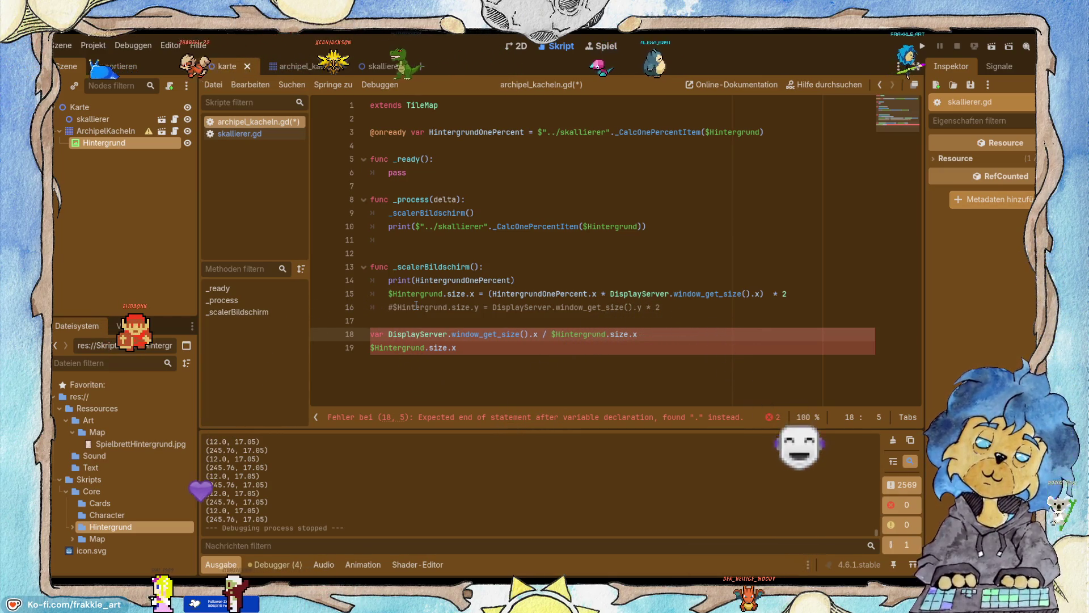
key("BackSpace")
type("Small")
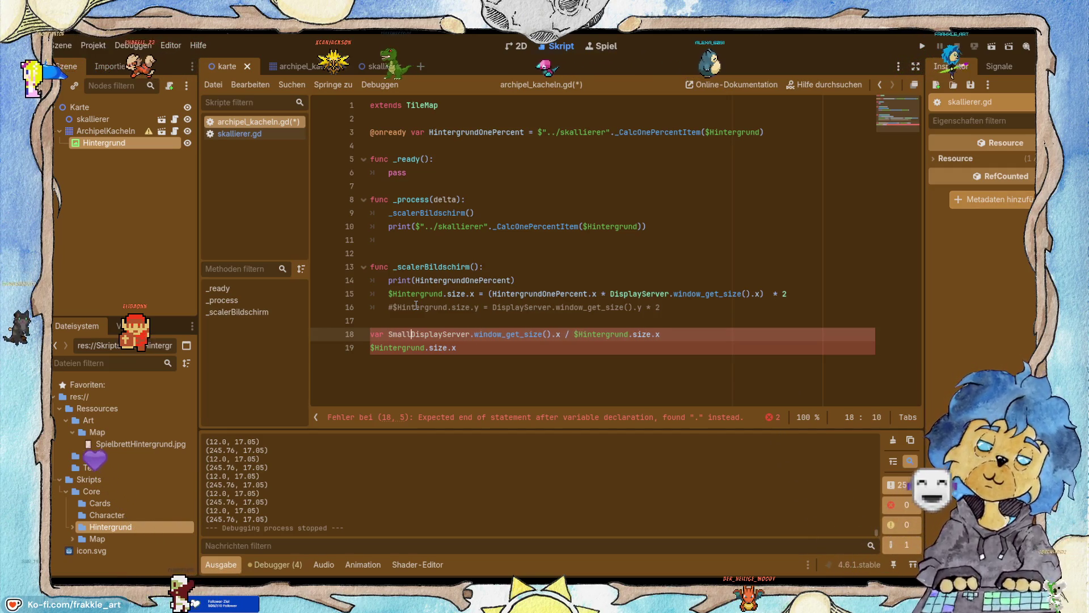
type(" =")
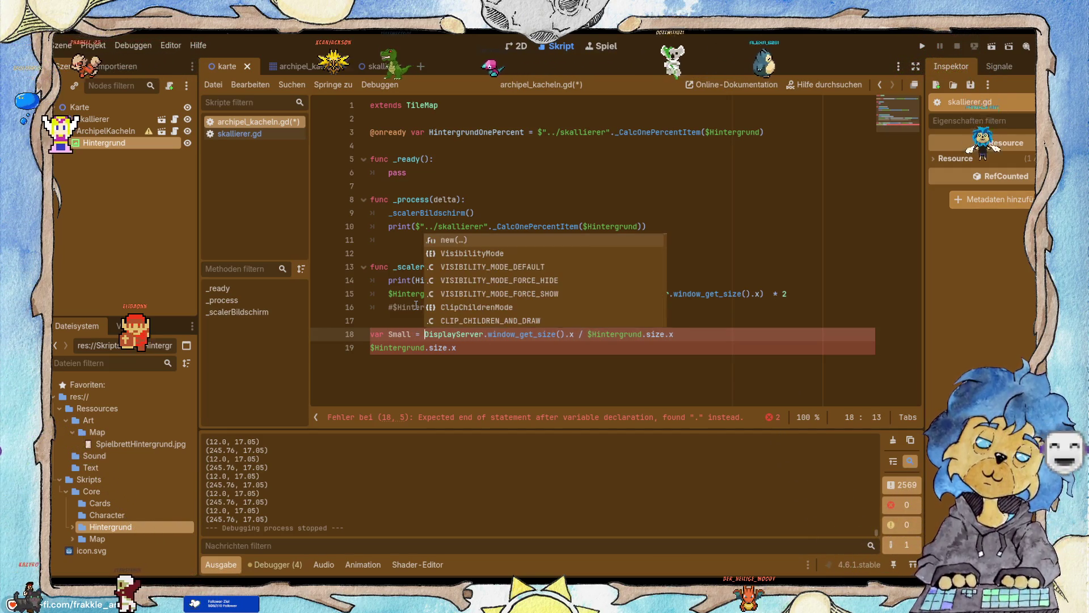
Append '+ Small' to the Hintergrund width line and comment out the print on line 14.
left_click(484, 350)
type("+")
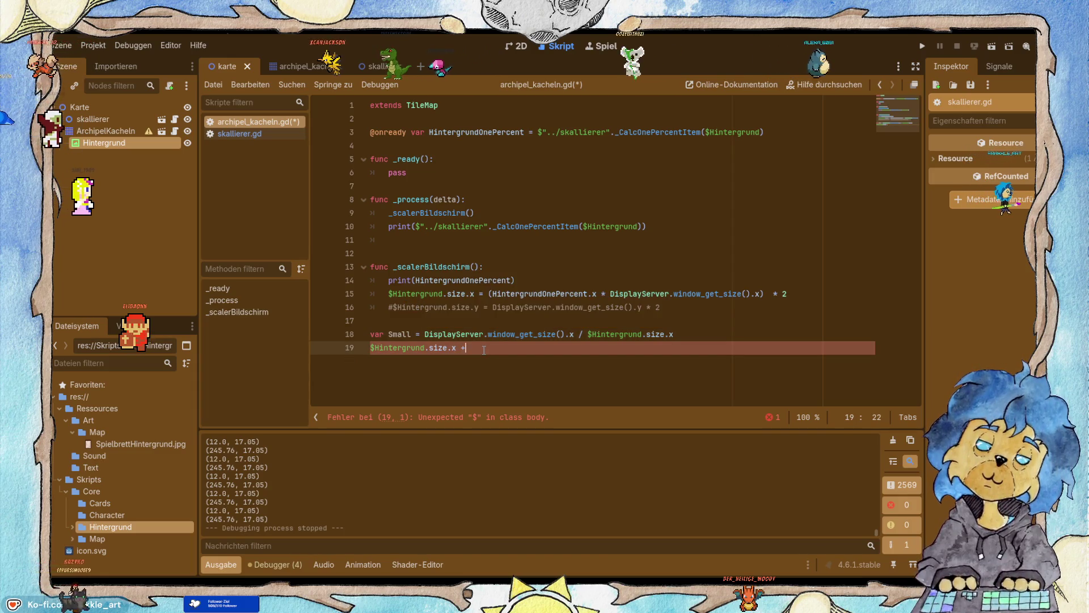
type(" small")
key("Left")
key("Left")
key("Left")
key("BackSpace")
type("S")
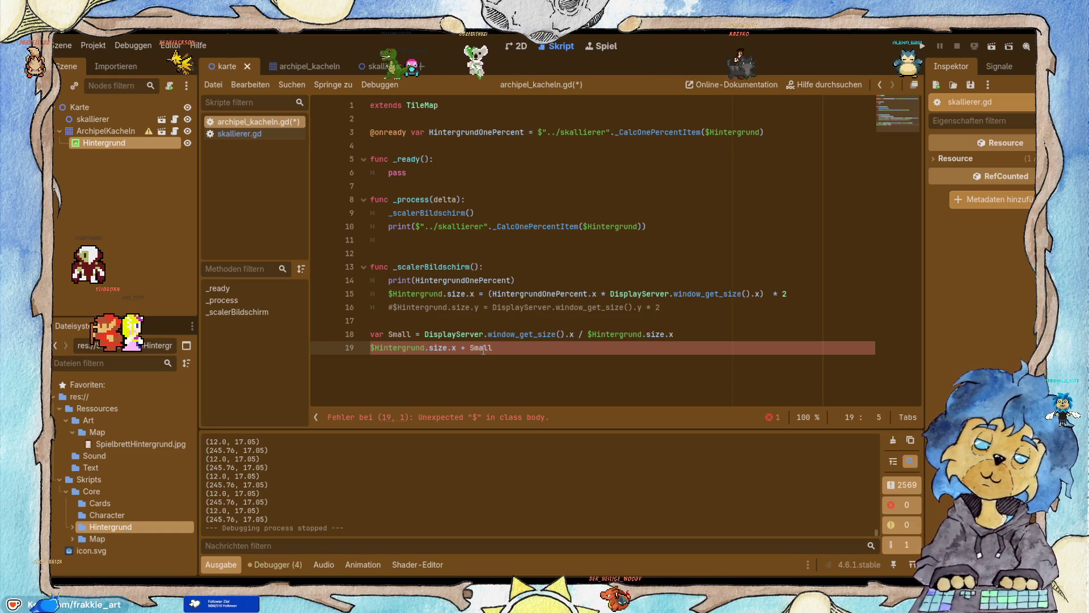
left_click_drag(457, 347, 368, 347)
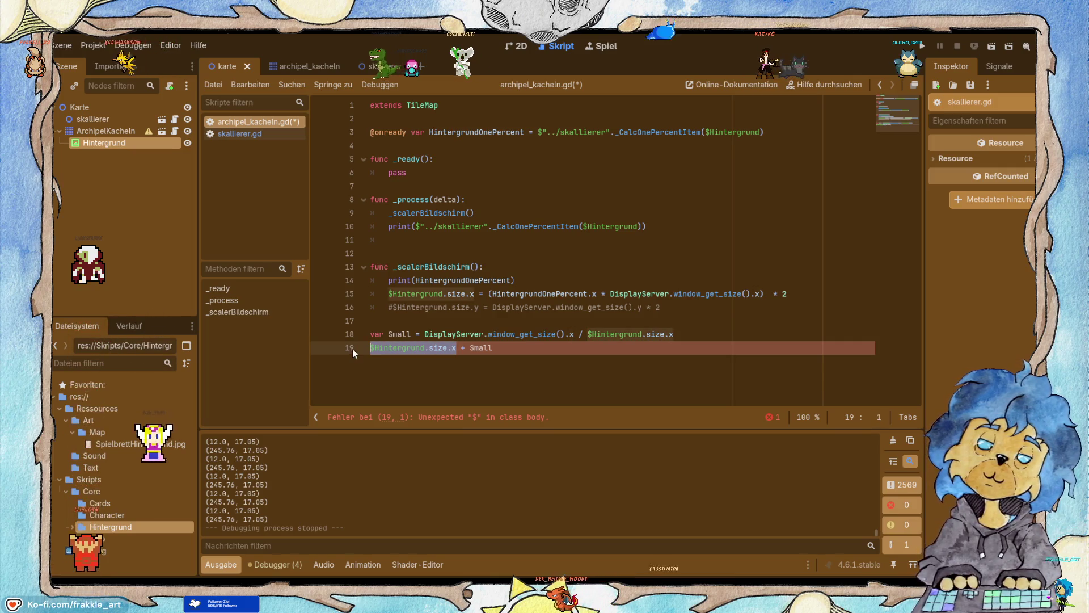
key("Left")
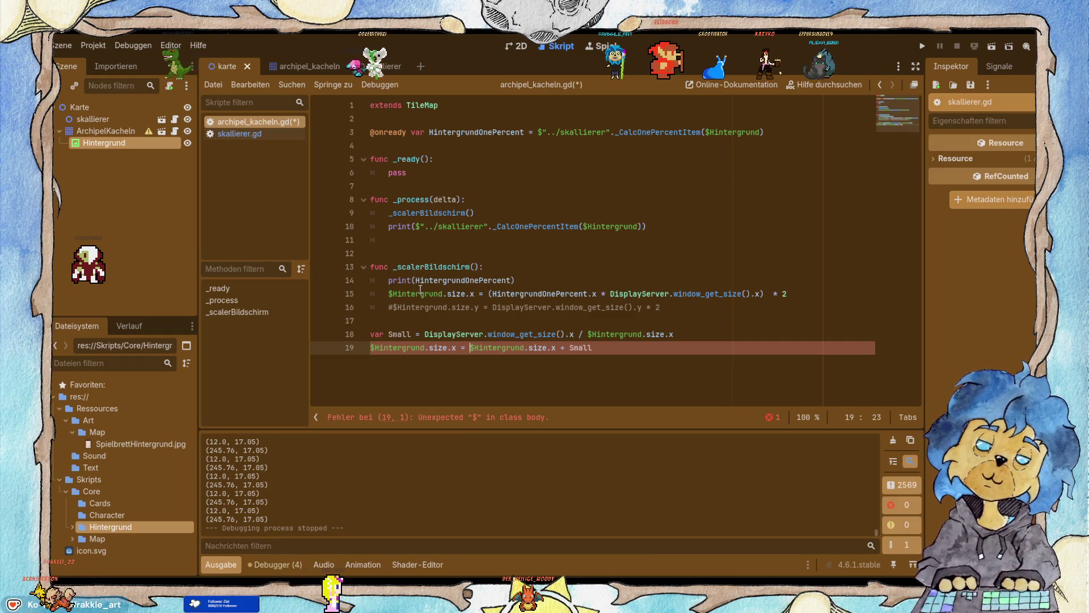
left_click(391, 280)
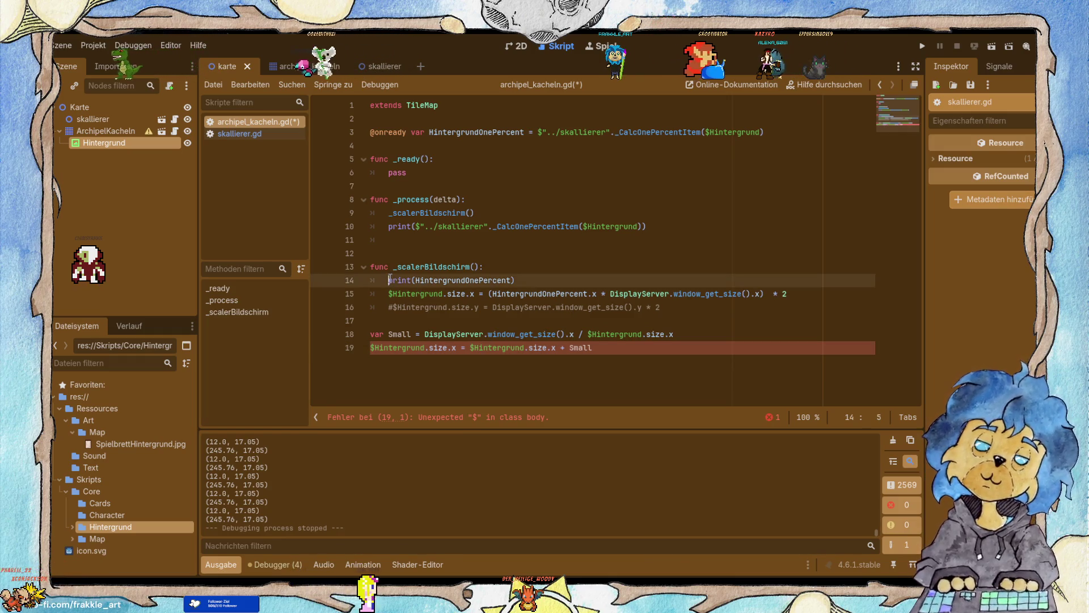
type("#")
key("Down")
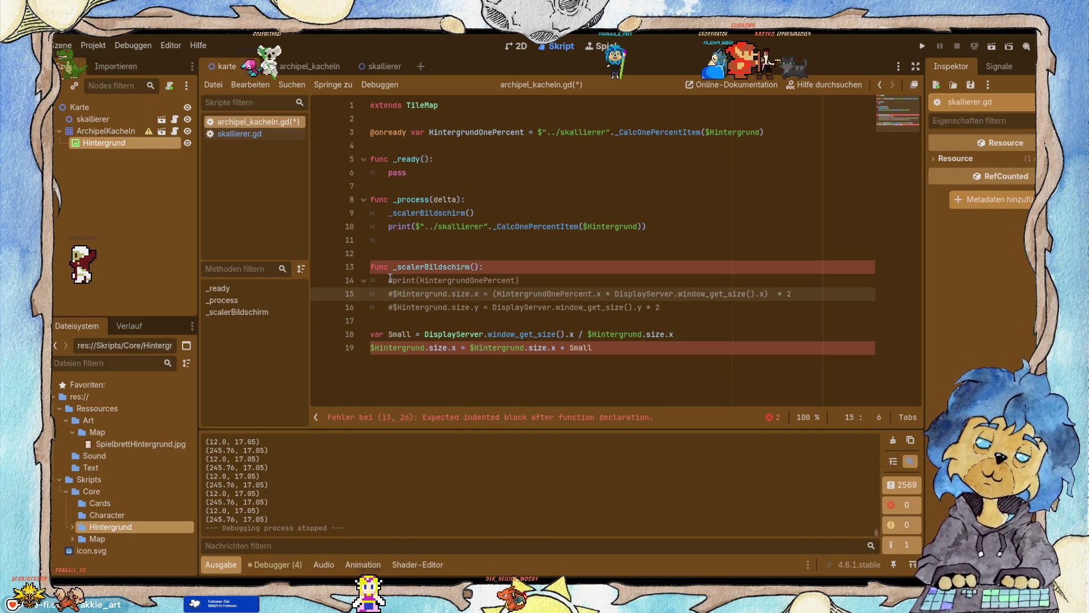
Move the Small and width lines into _scalerBildschirm, save, and run the game.
left_click_drag(612, 354, 407, 335)
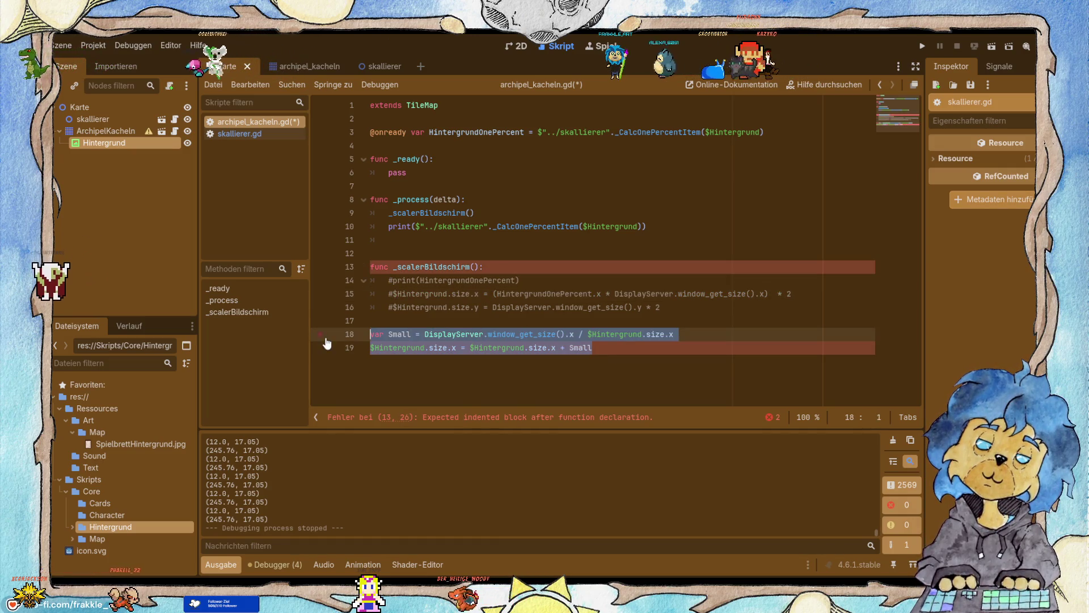
key("ctrl+x")
left_click(500, 266)
key("Return")
key("ctrl+v")
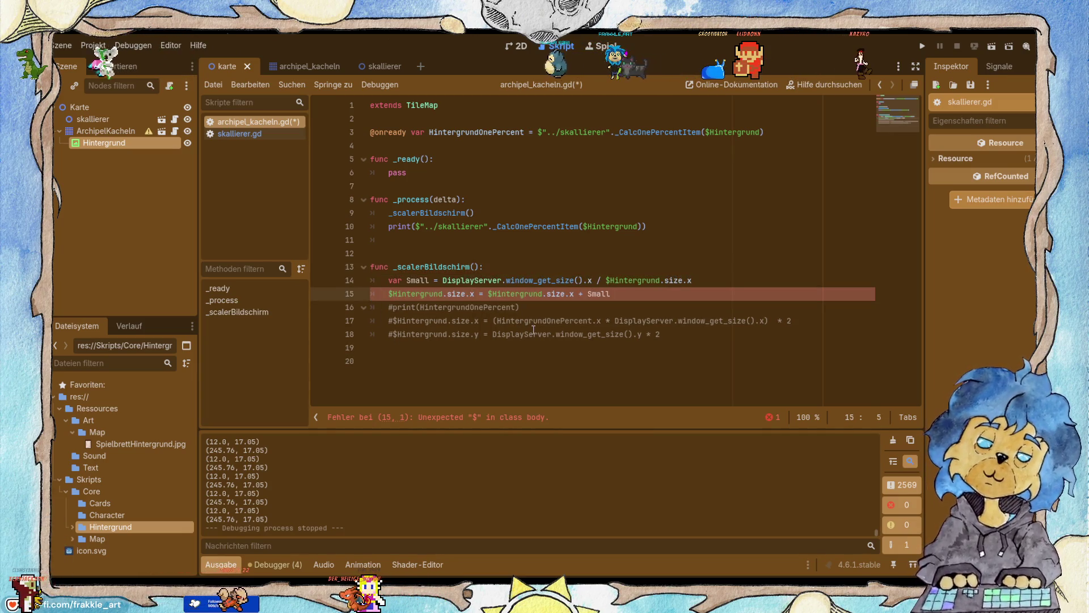
key("ctrl+s")
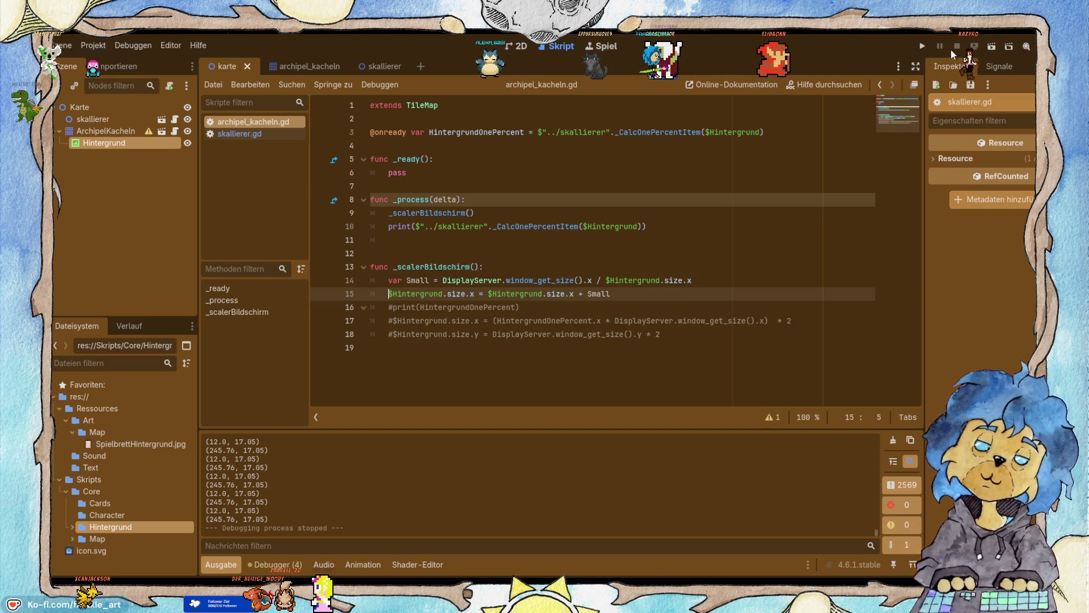
left_click(923, 46)
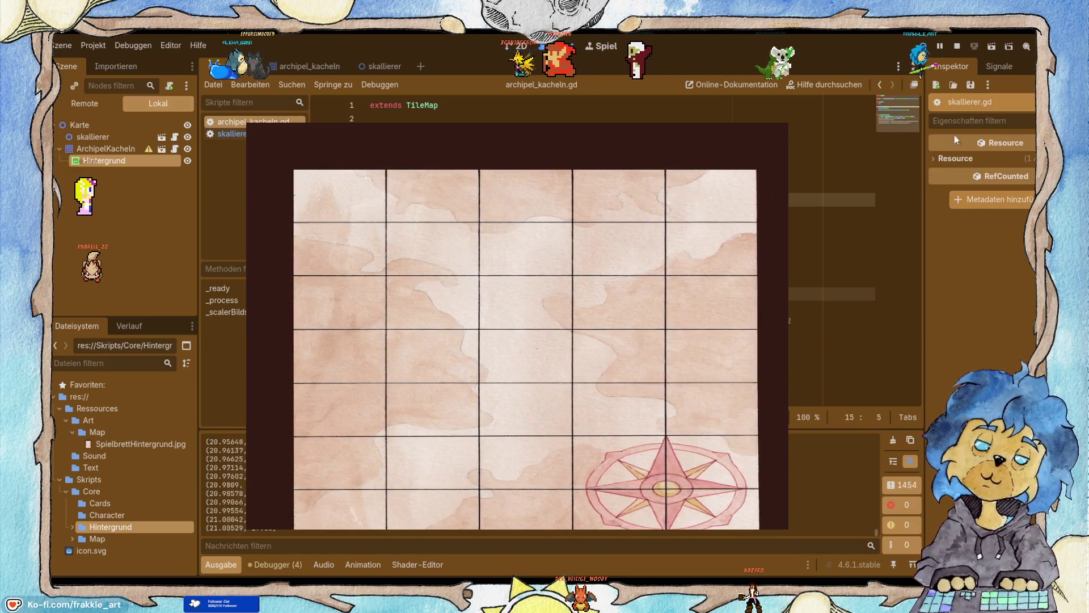
left_click(957, 46)
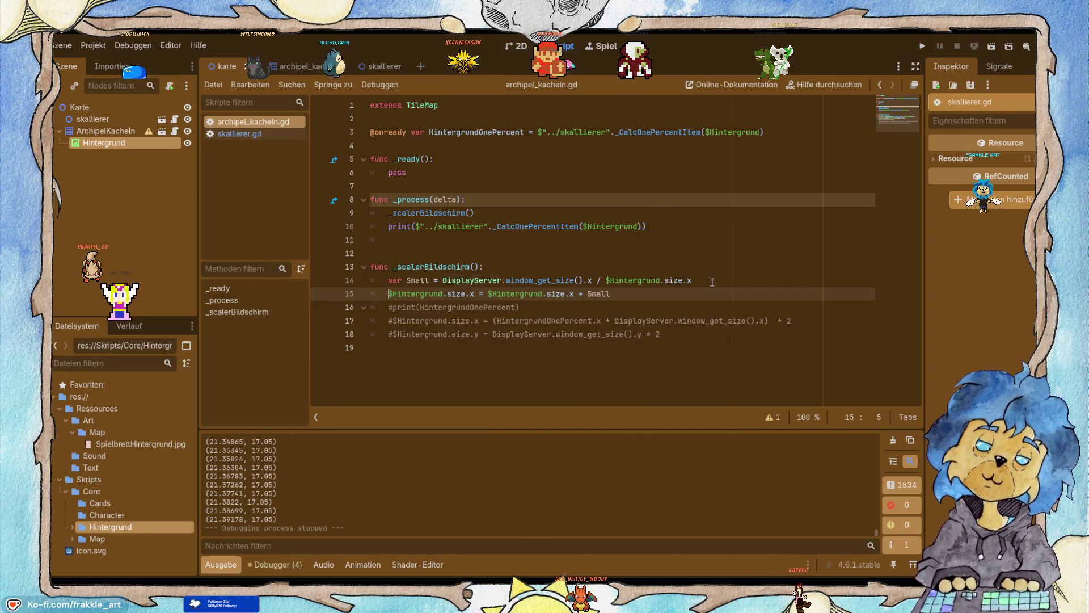
Make the width update multiply by Small and delete the function's Small declaration.
left_click_drag(712, 282, 447, 282)
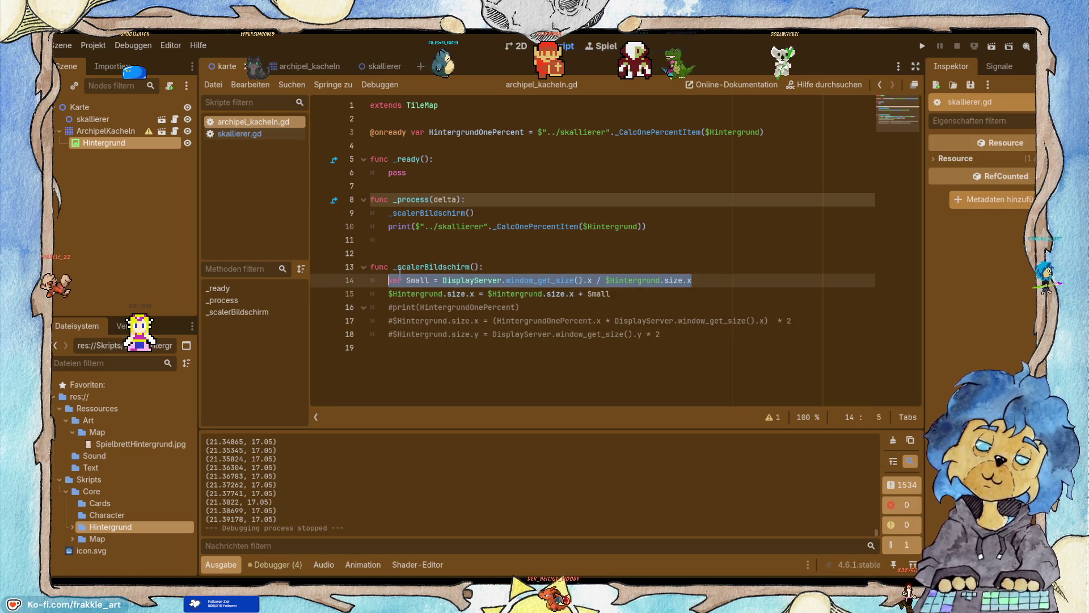
left_click(582, 294)
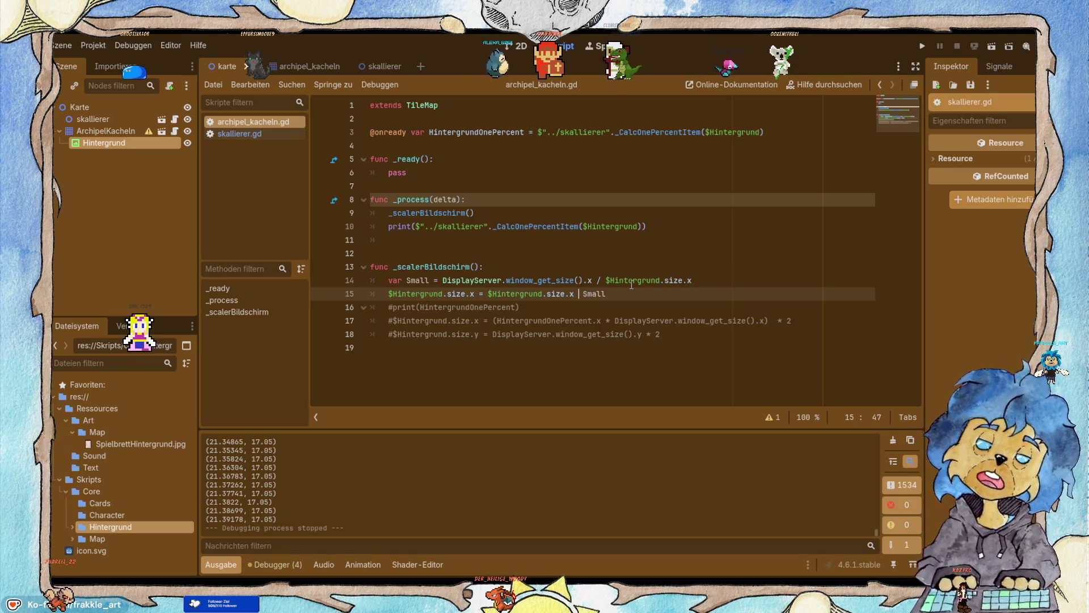
left_click_drag(733, 280, 389, 279)
key("BackSpace")
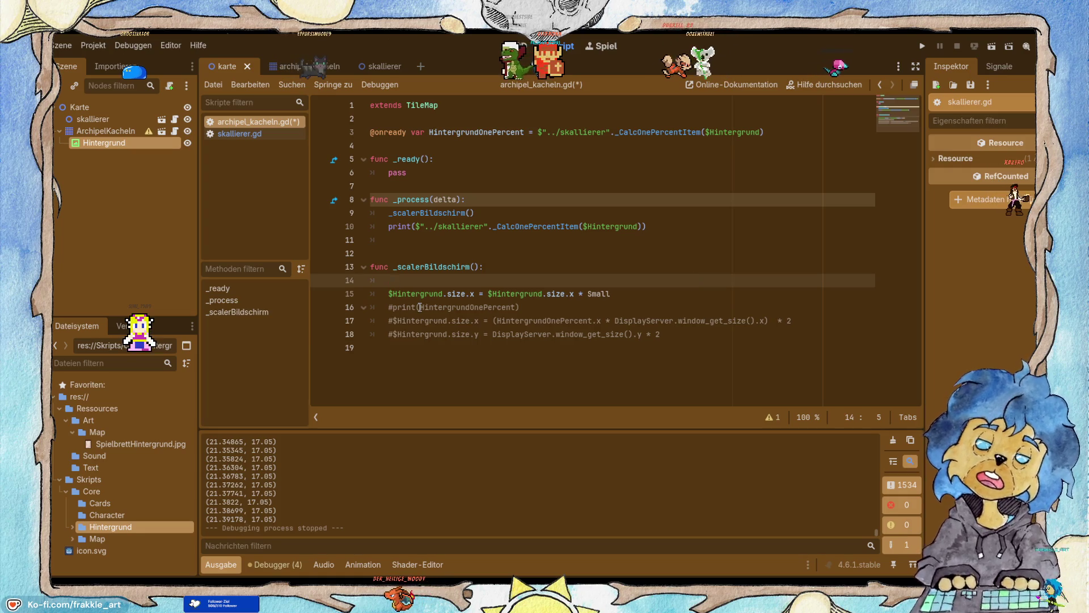
key("BackSpace")
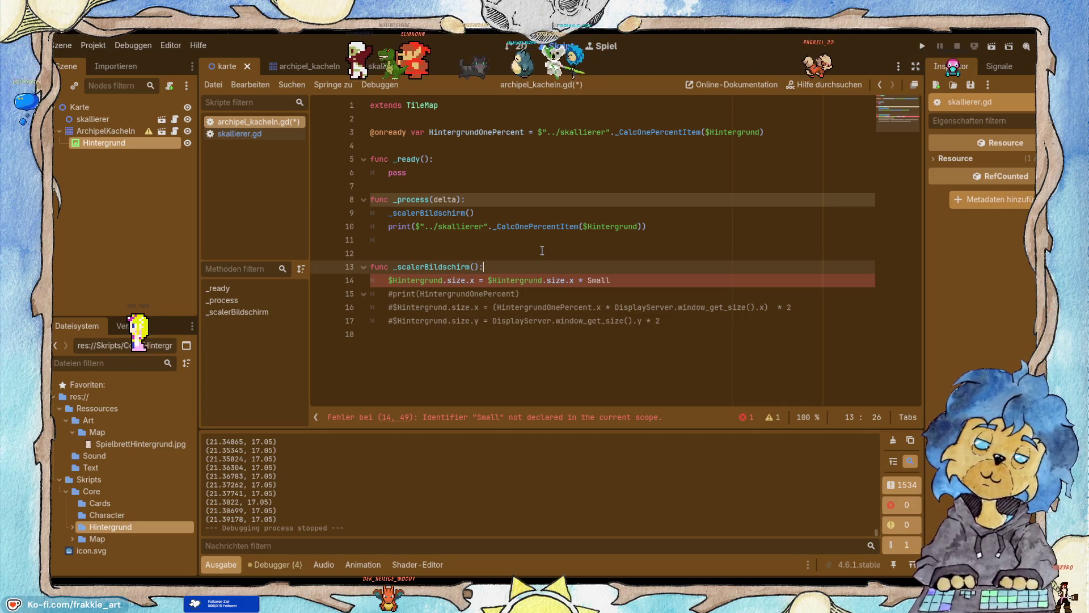
left_click(433, 143)
key("Return")
key("Up")
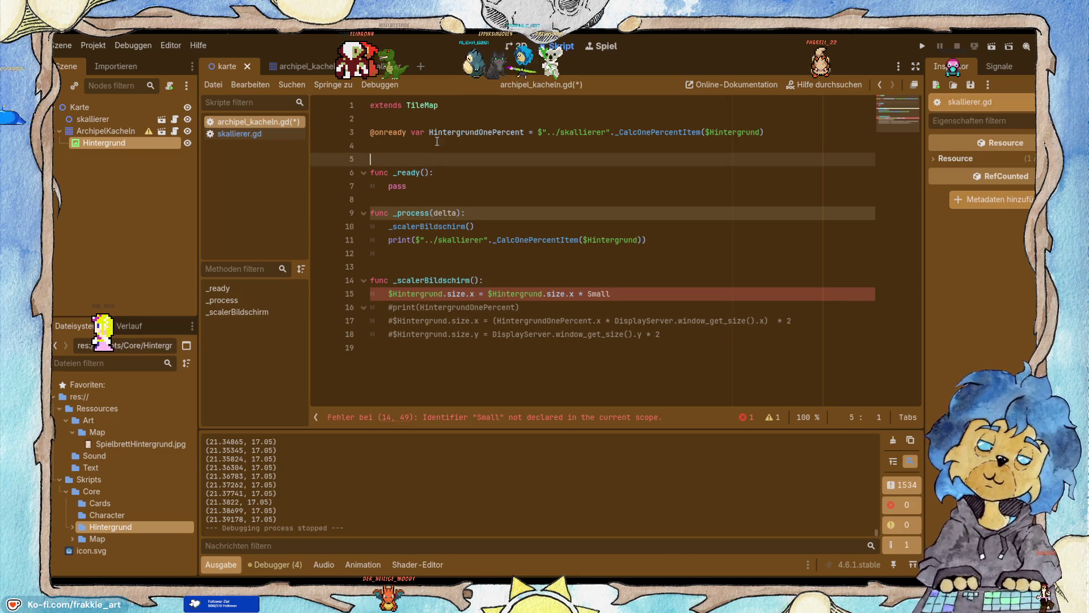
type("@")
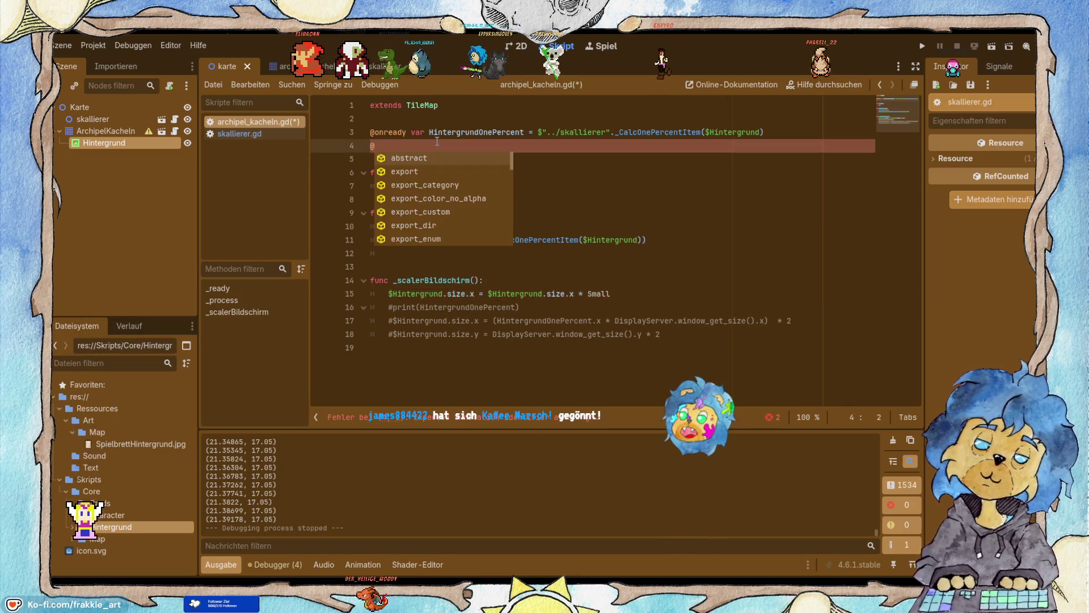
type("onready")
key("Return")
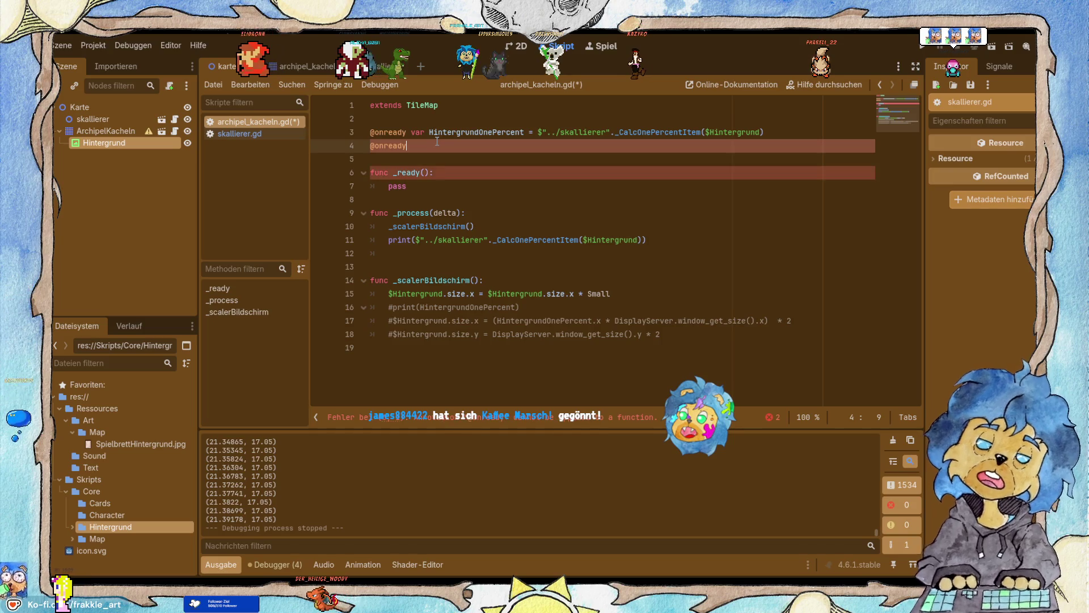
type("var Small = DisplayServer.window_get_size().x / $Hintergrund.size.x")
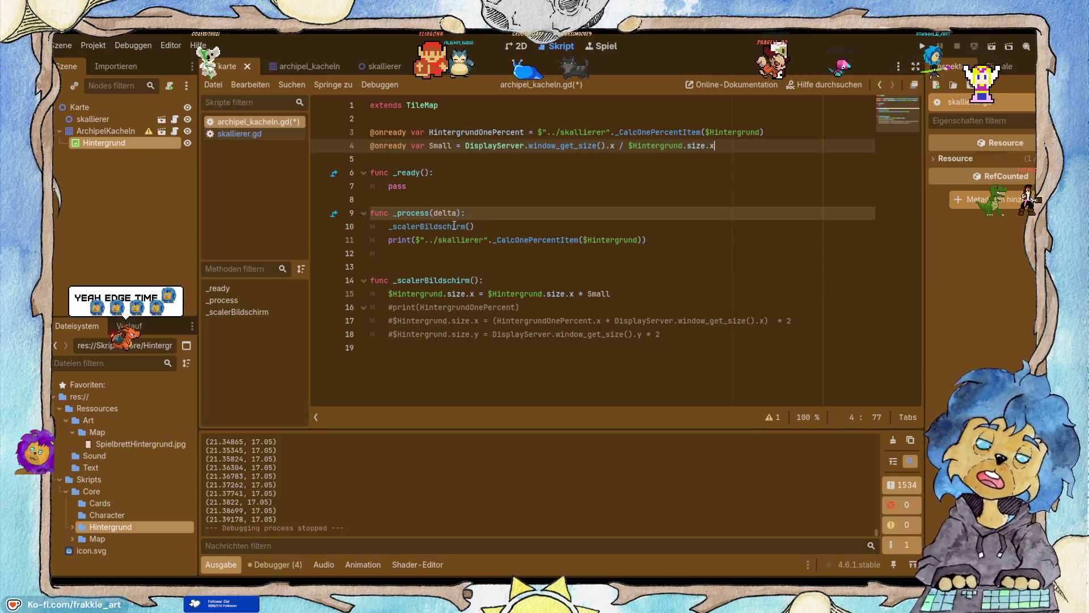
Move the _scalerBildschirm() call from _process into _ready, replacing pass.
left_click_drag(475, 227, 395, 227)
key("ctrl+x")
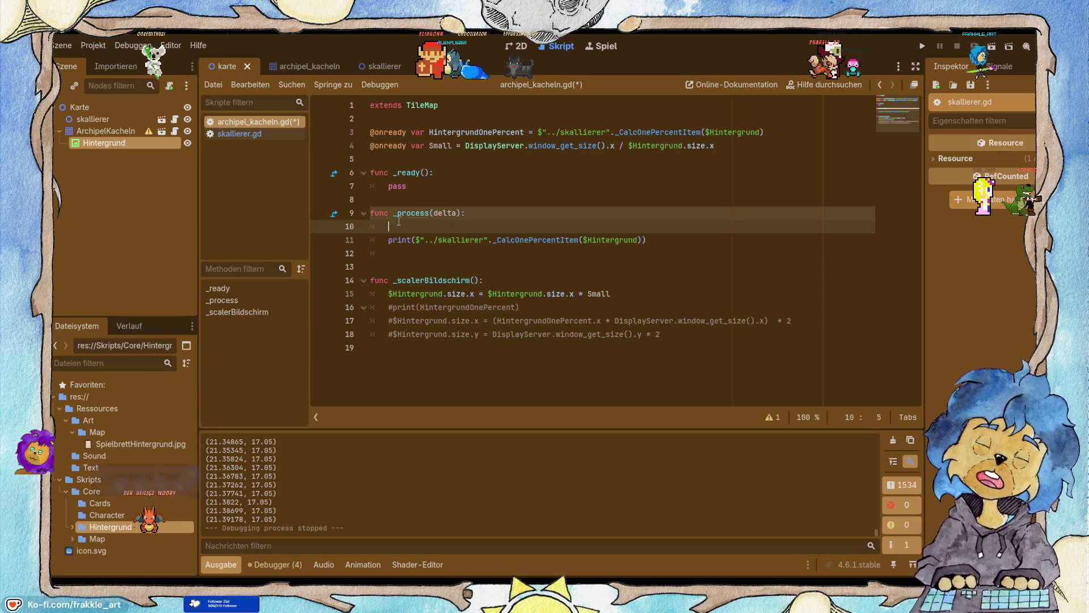
double_click(395, 188)
key("ctrl+v")
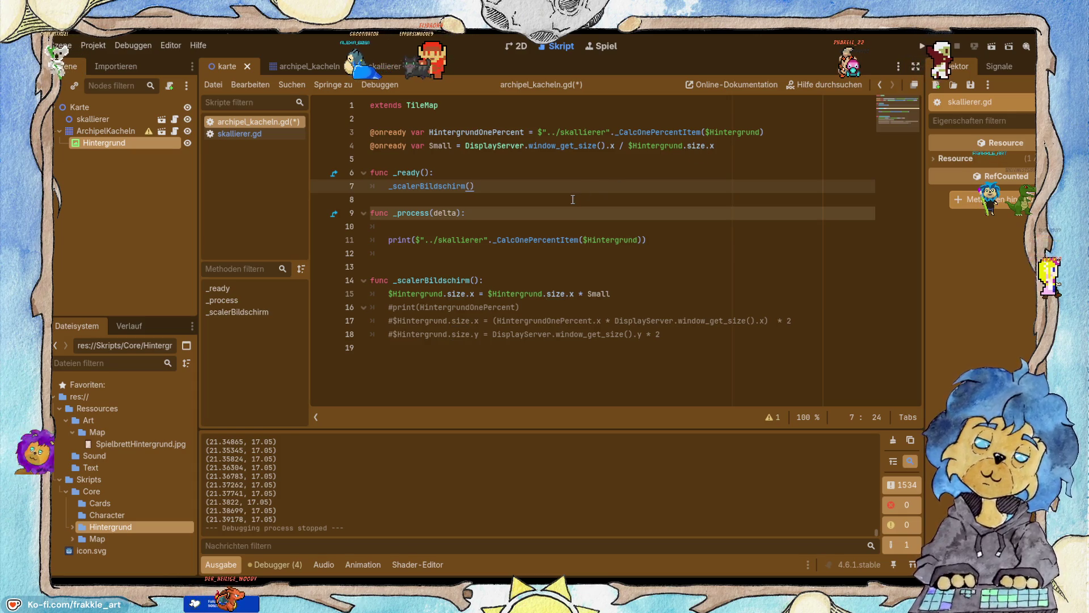
left_click_drag(715, 145, 647, 146)
triple_click(523, 151)
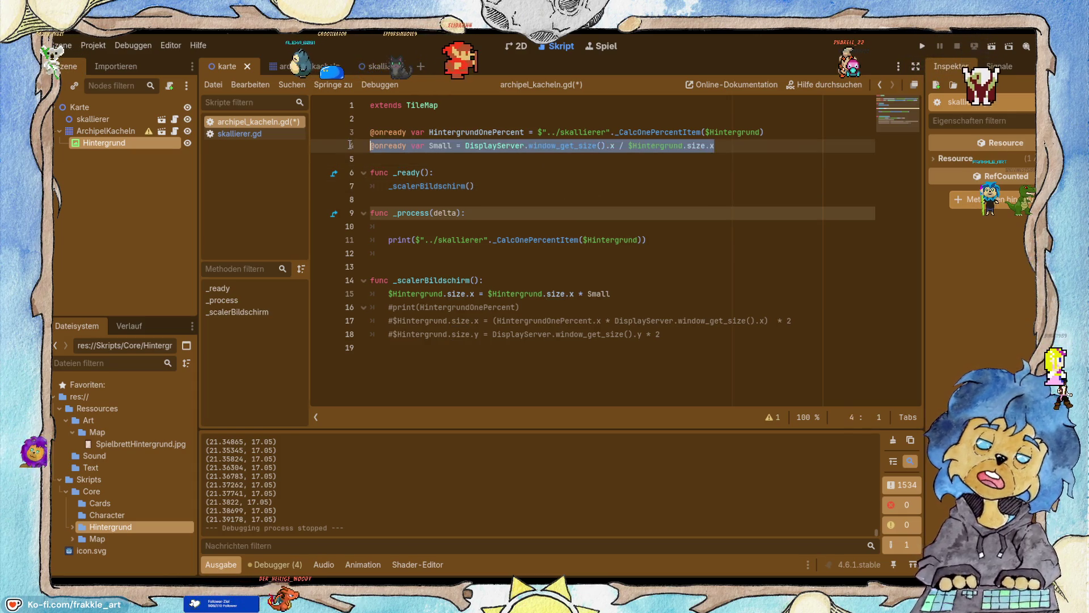
key("BackSpace")
left_click(479, 282)
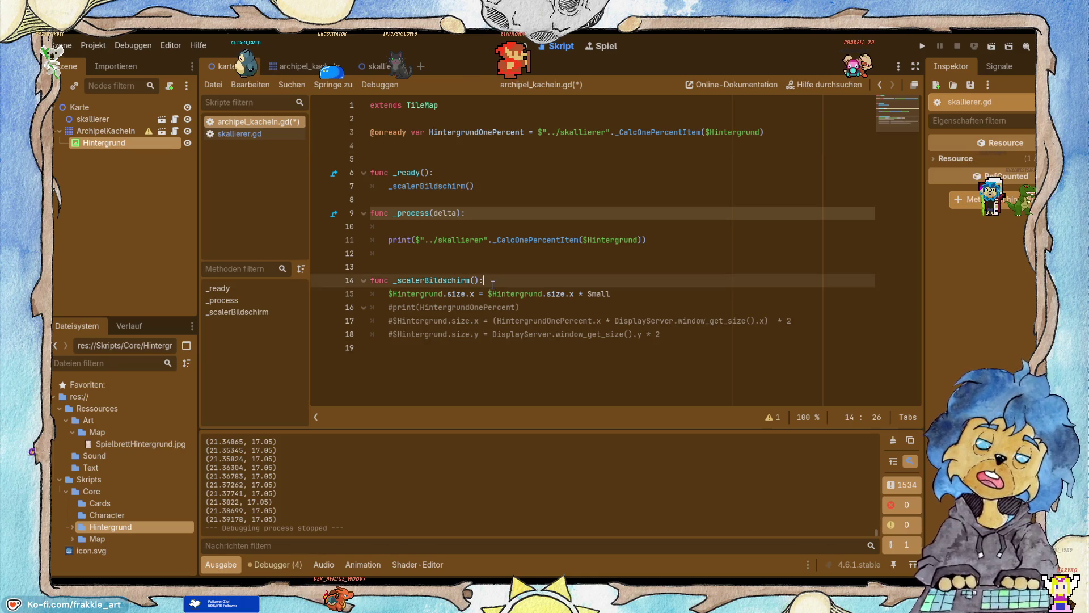
key("Return")
key("ctrl+v")
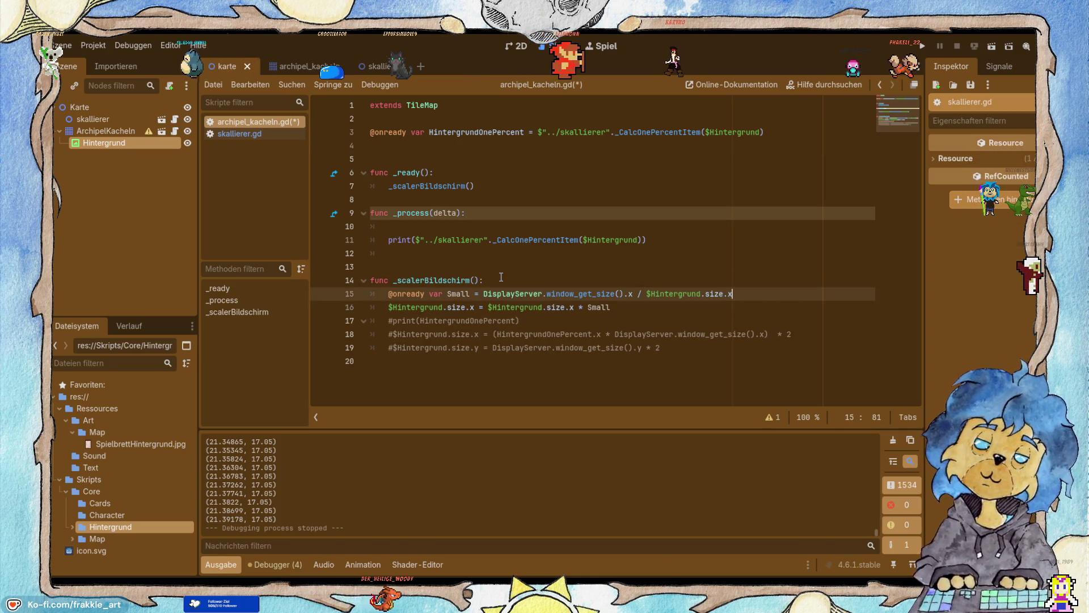
left_click(428, 294)
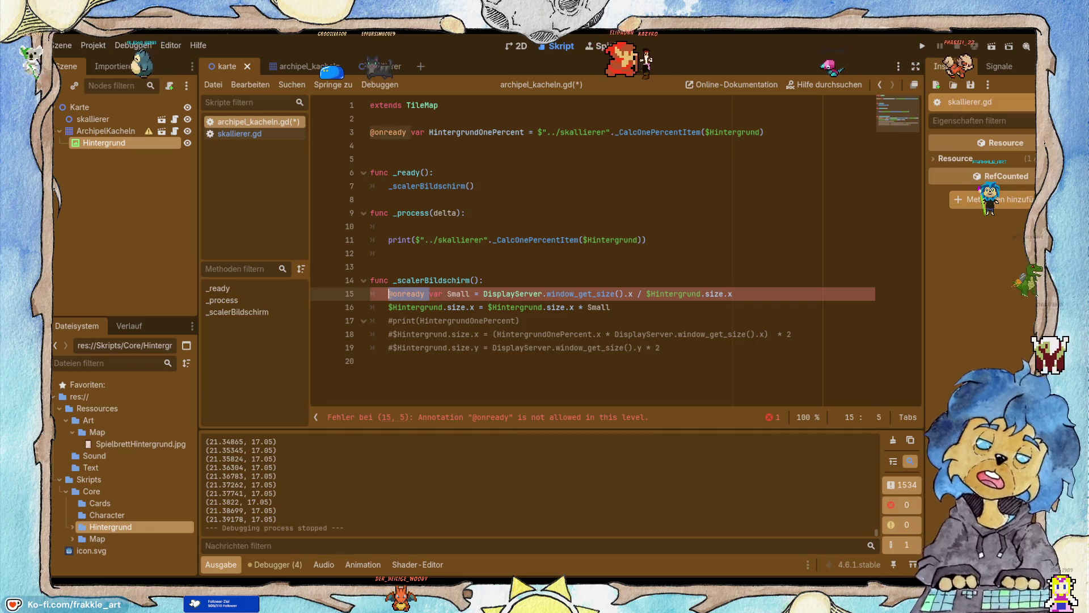
key("BackSpace")
key("BackSpace")
key("BackSpace")
Save the script, remove the empty line in _process, and run the game.
key("ctrl+s")
left_click(429, 228)
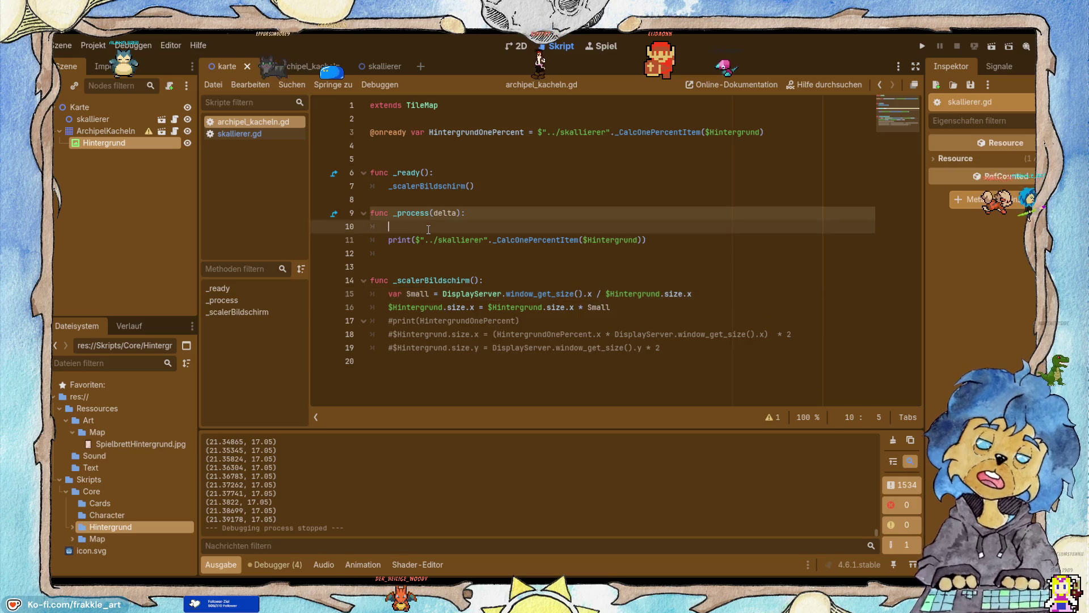
key("BackSpace")
key("BackSpace")
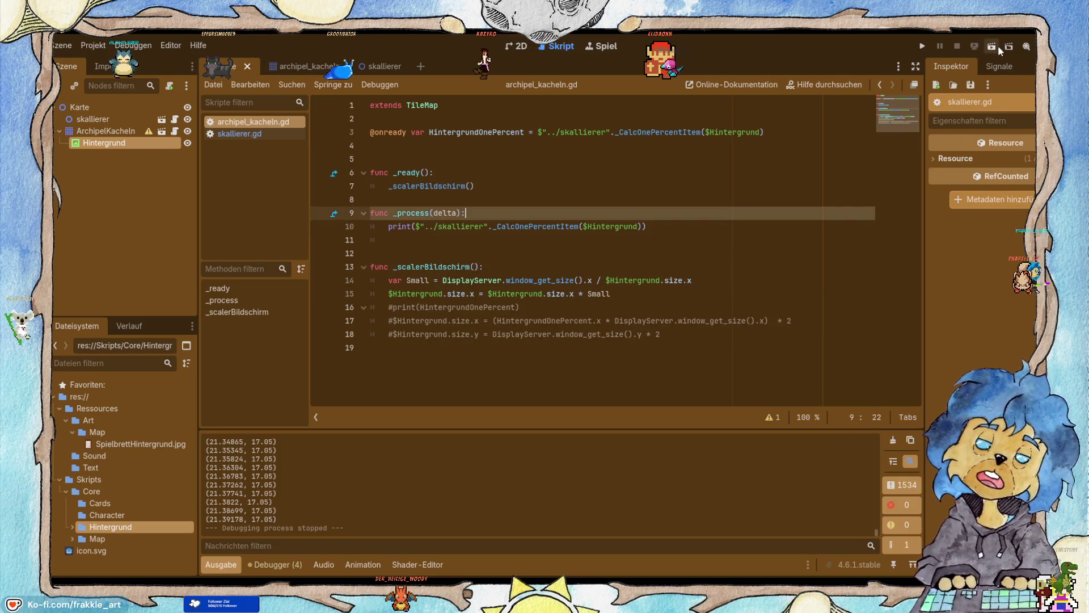
left_click(923, 47)
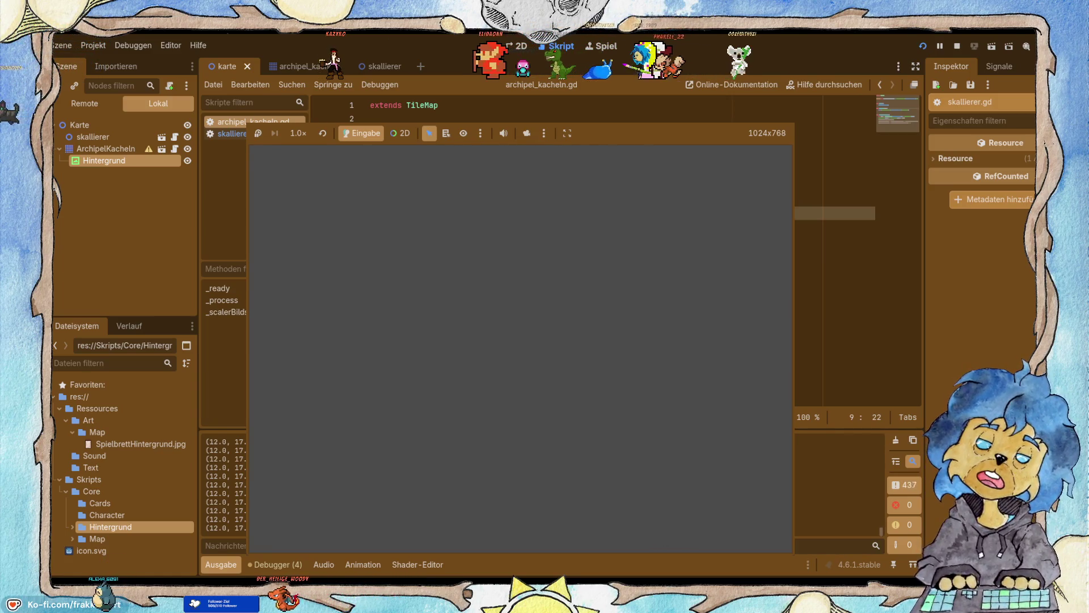
key("F8")
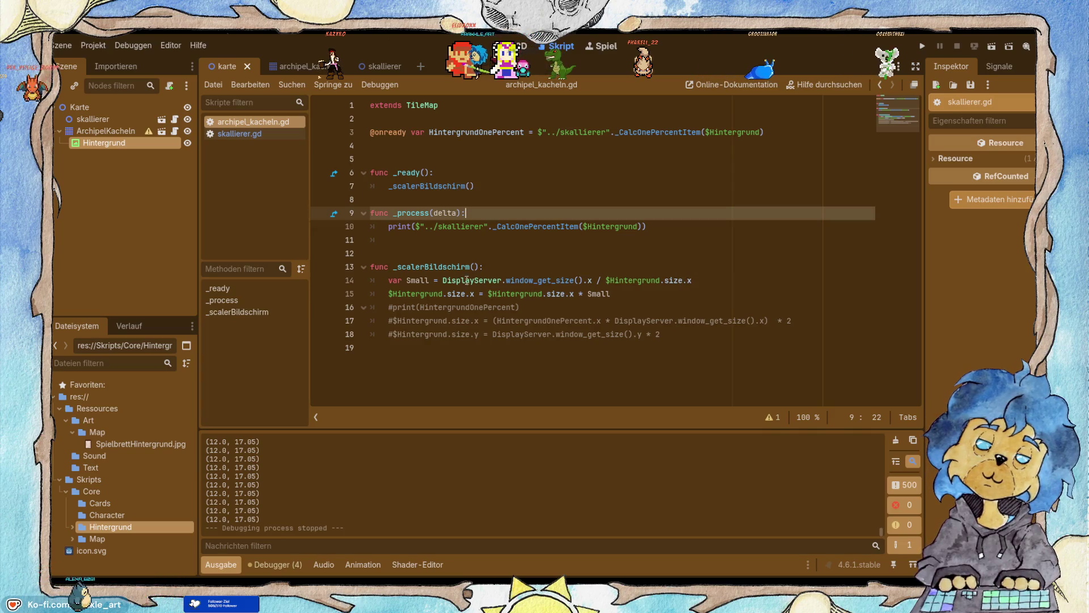
left_click(615, 295)
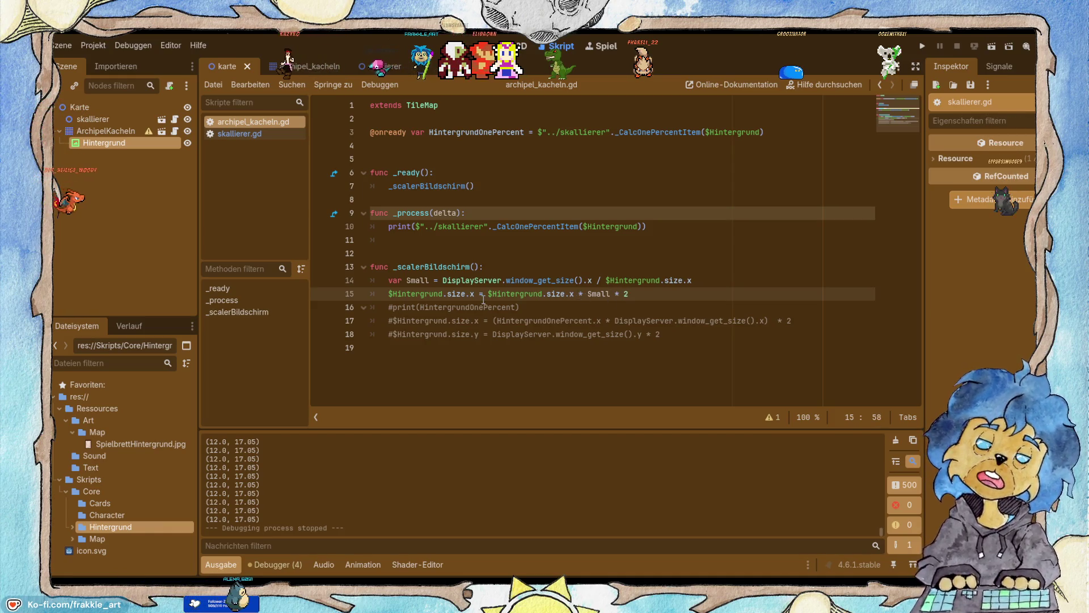
Change line 15 to '($Hintergrund.size.x * Small) * 2', save, and run the game.
type(")")
key("Right")
key("Right")
key("Right")
key("Right")
key("Right")
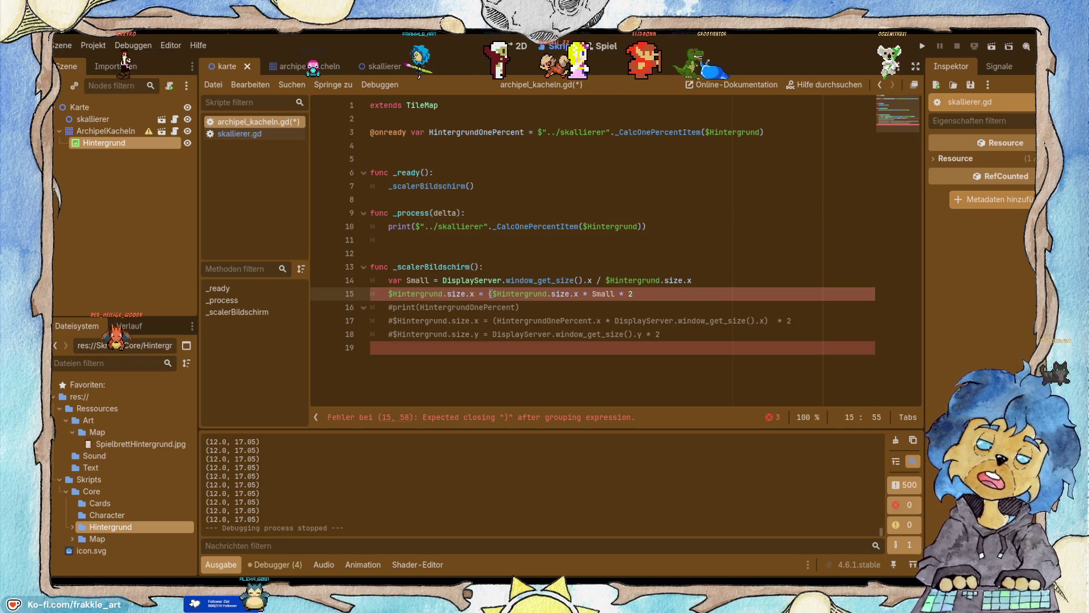
type(")")
key("ctrl+s")
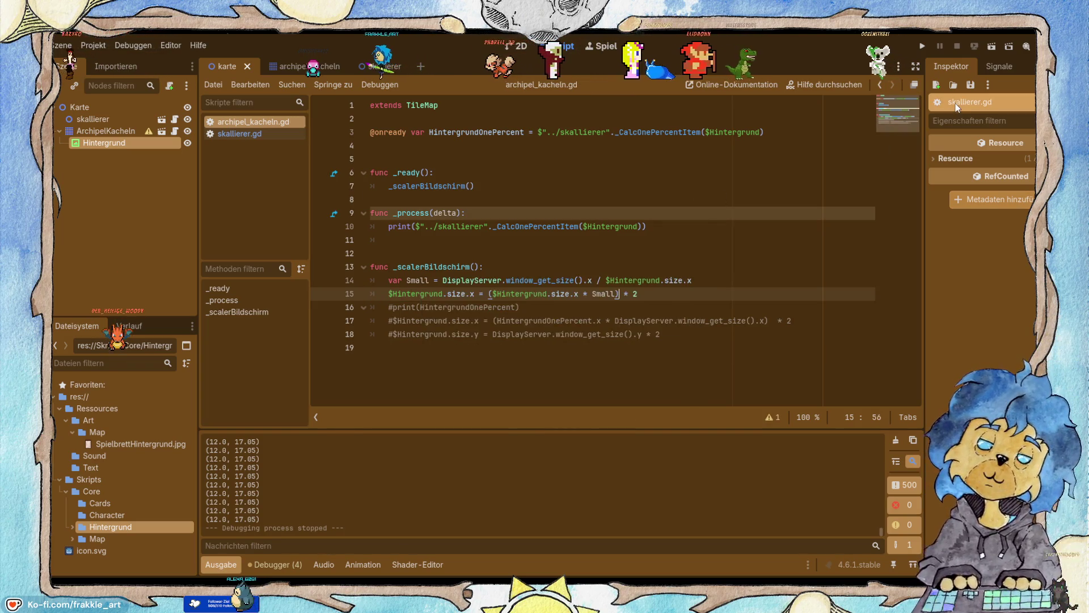
left_click(923, 46)
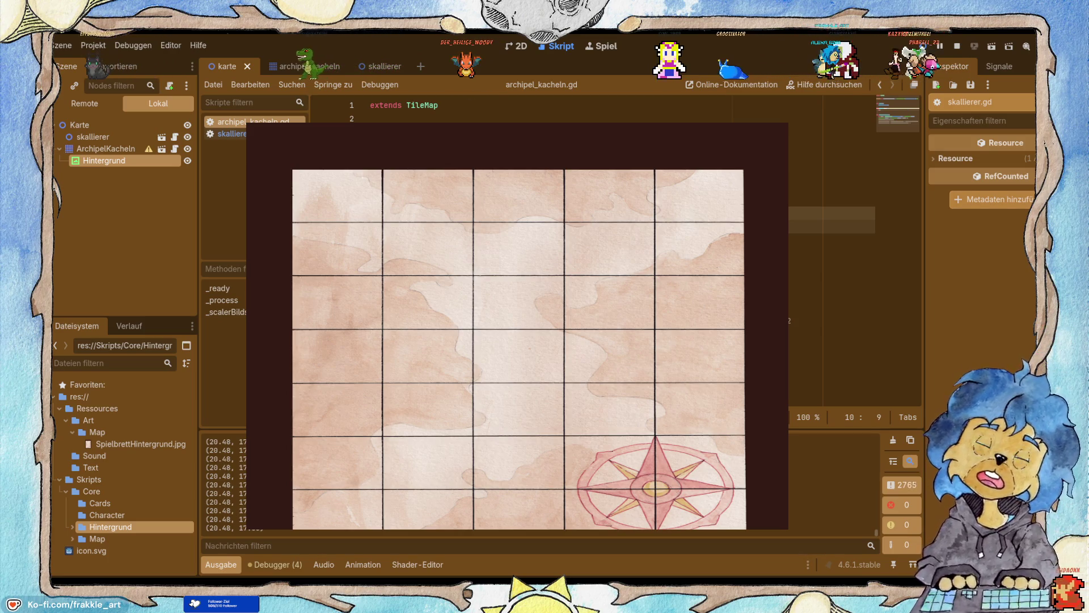
Edit the x/y scaling lines 11–14 of _scalerBildschirm, adding ':' at line 13's end.
left_click(451, 120)
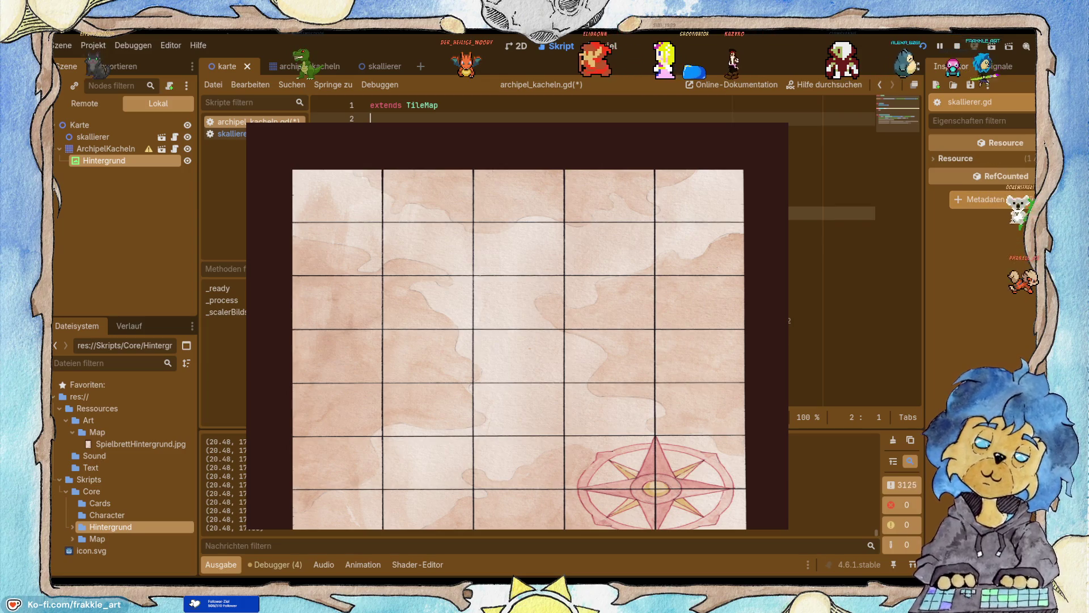
left_click(370, 132)
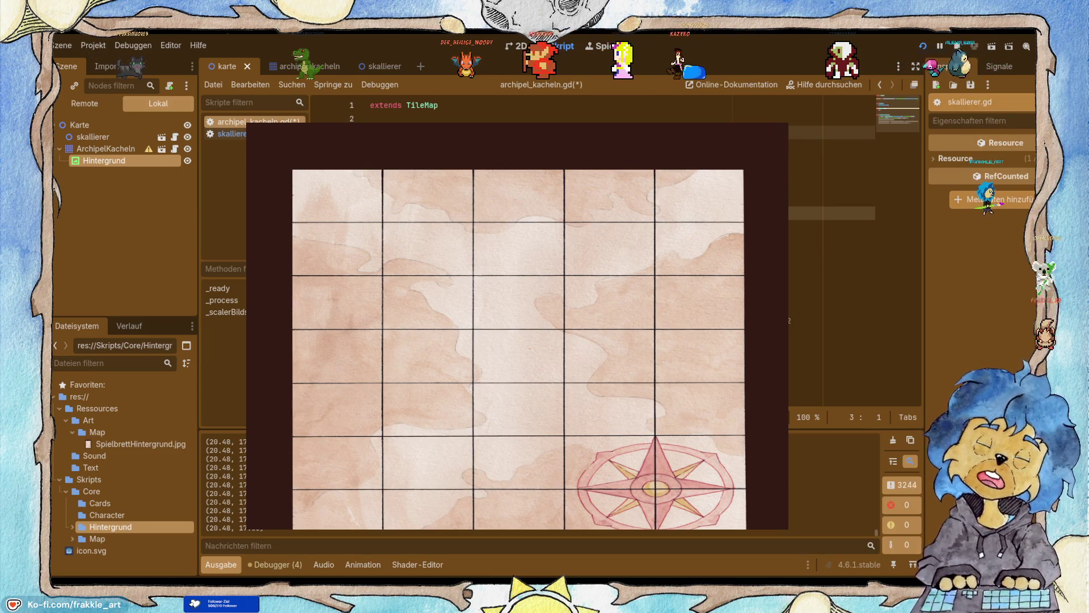
left_click(370, 119)
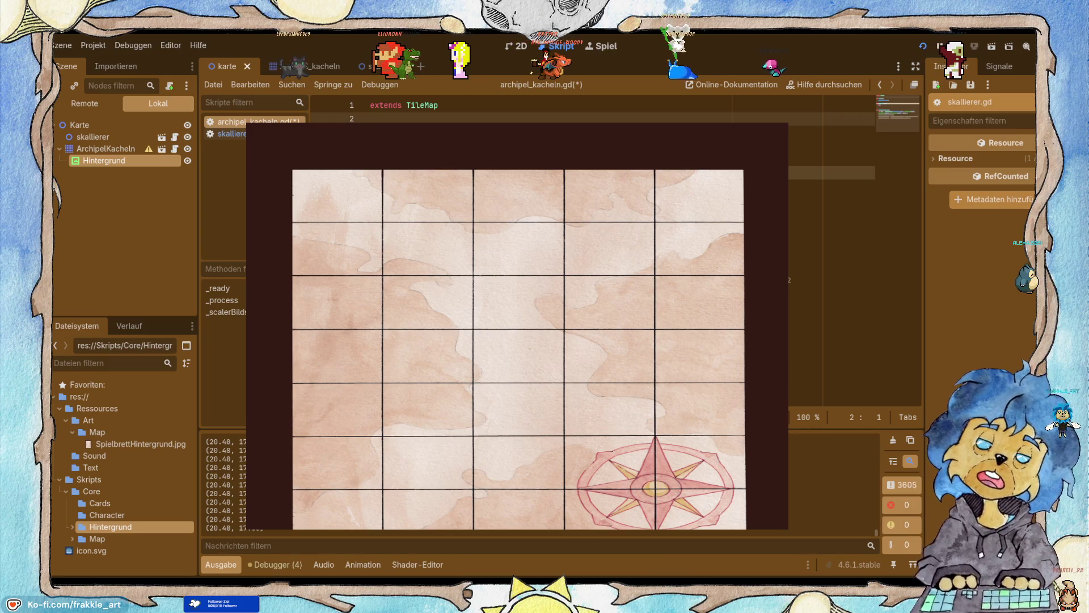
left_click(641, 253)
key("Down")
key("Down")
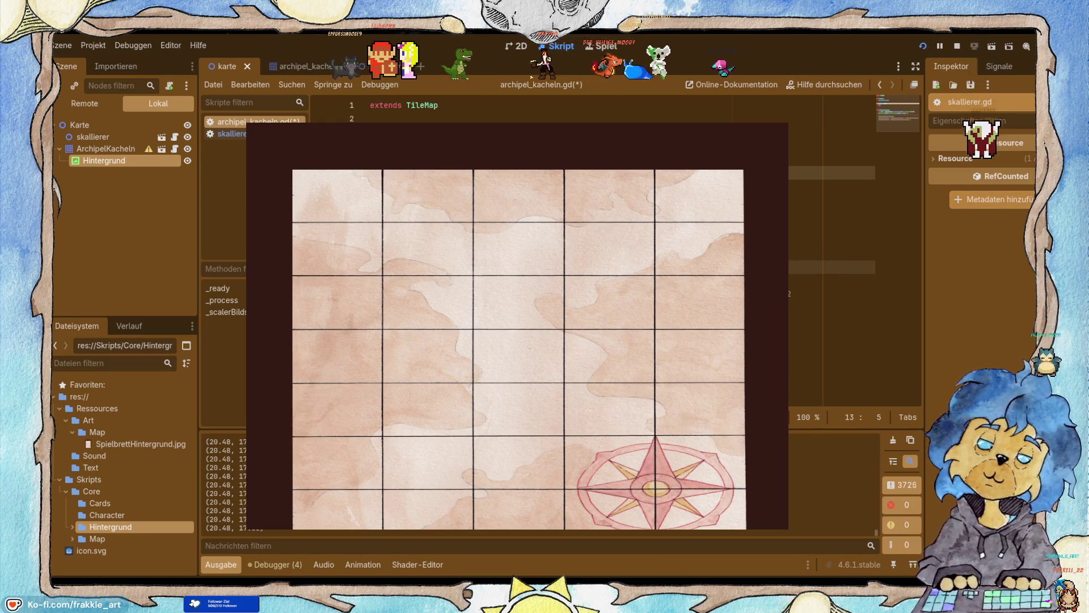
key("Up")
key("Up")
key("Up")
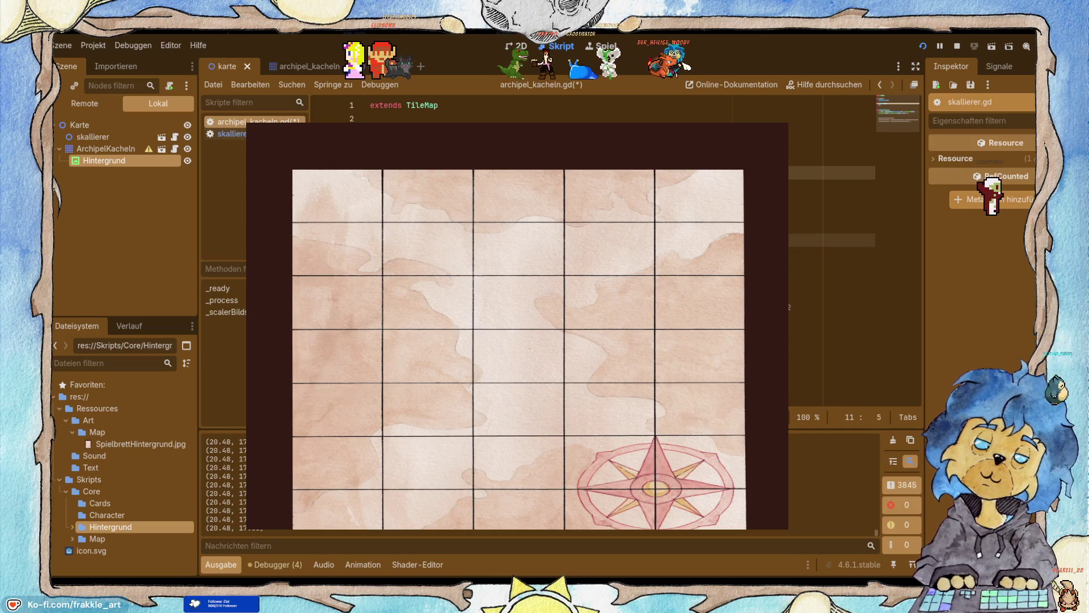
left_click(641, 281)
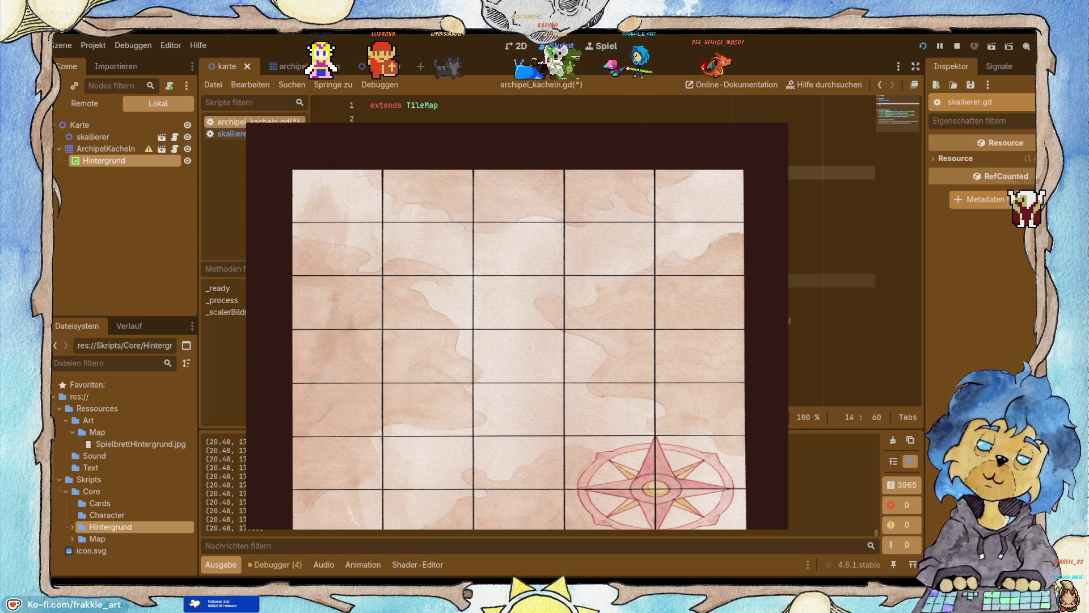
key("Up")
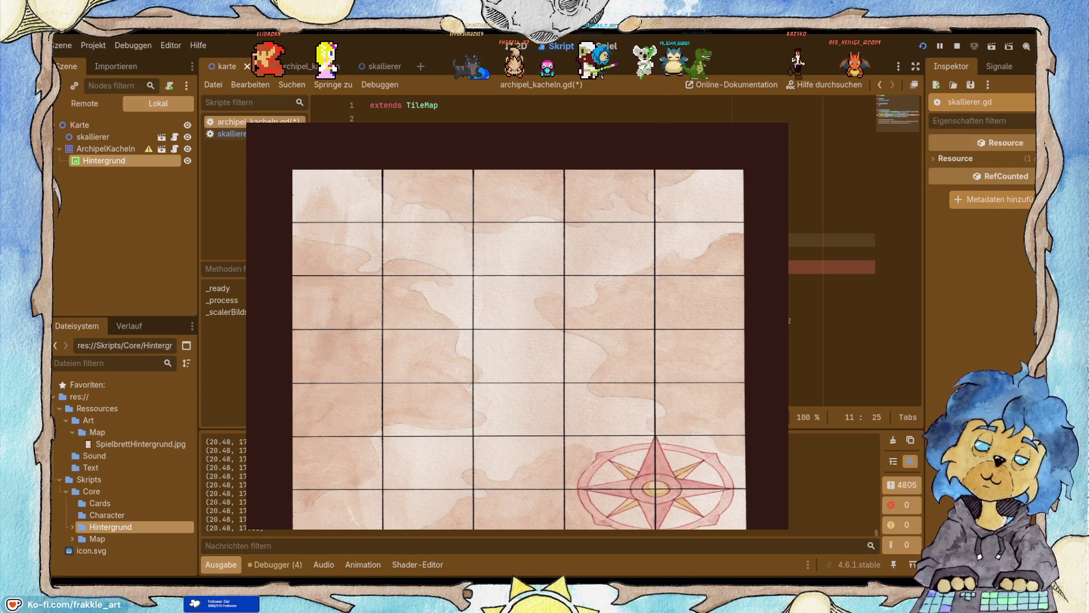
key("Down")
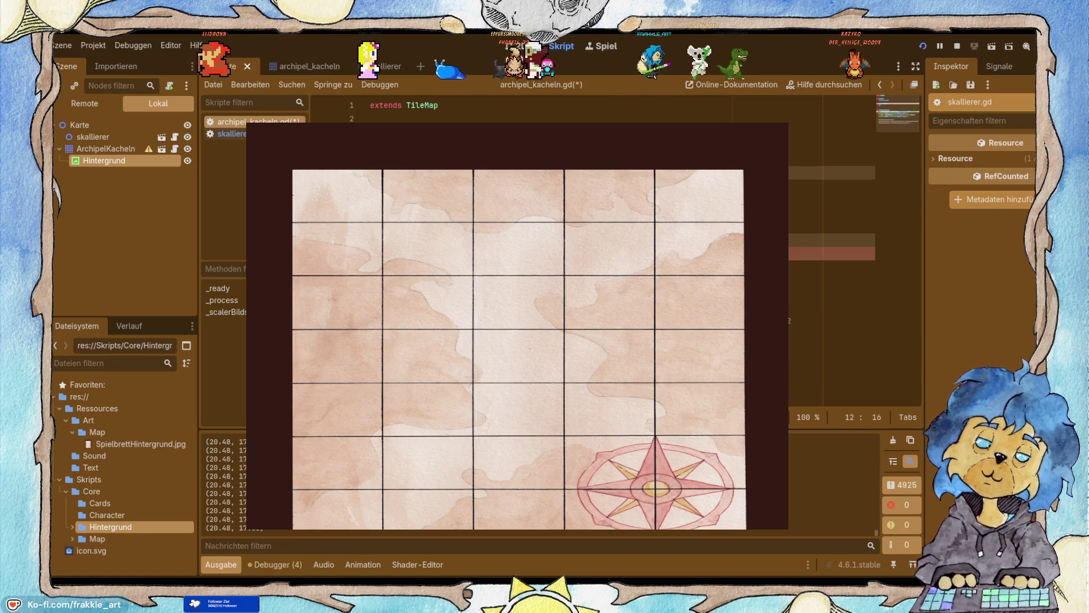
key("Down")
key("End")
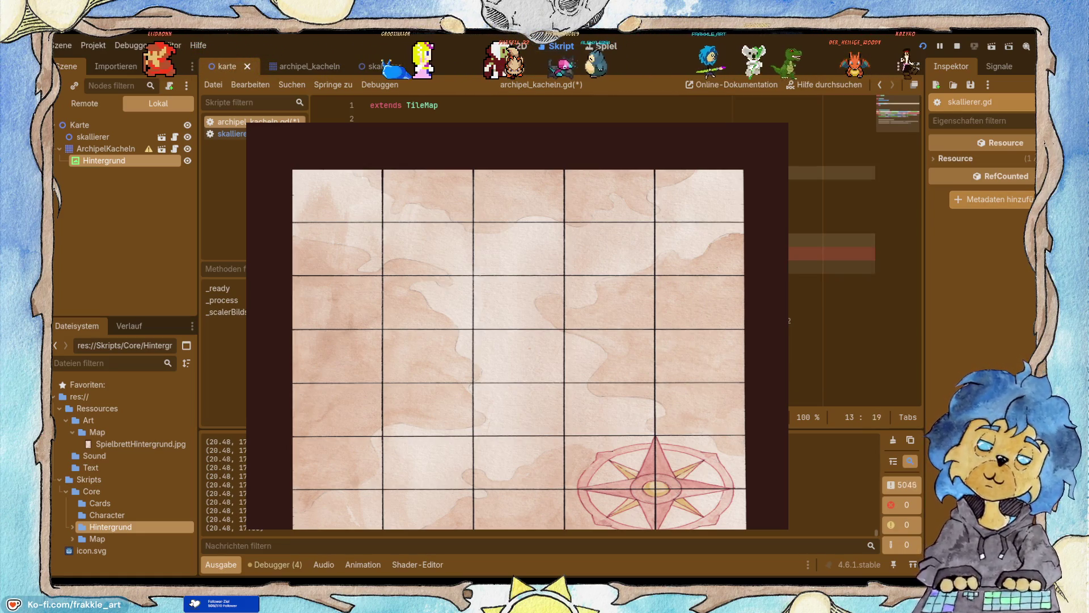
type(":")
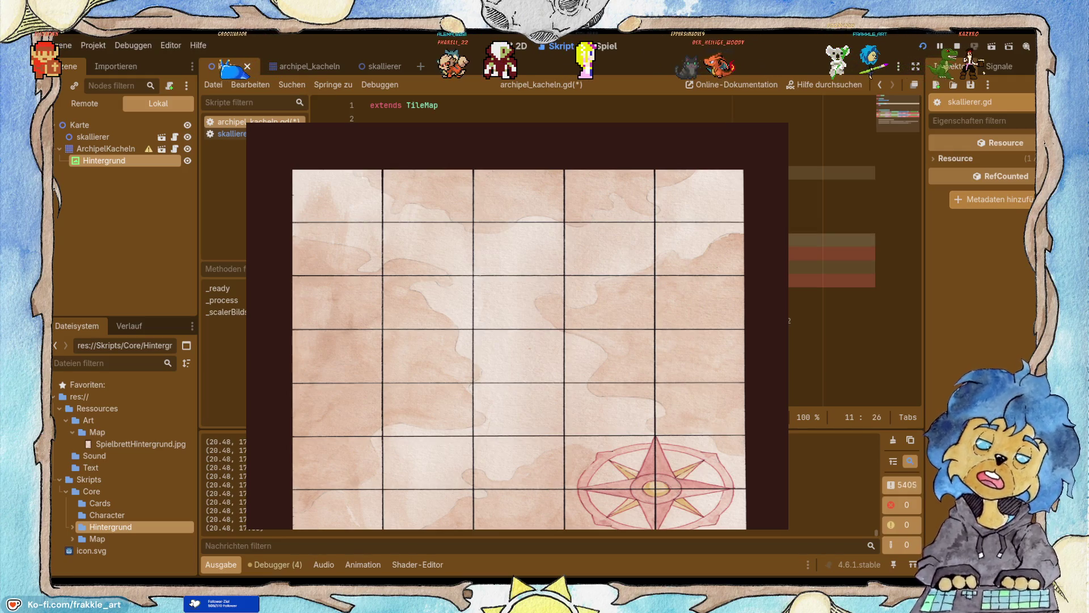
Finish adjusting line 14, save the script, and relaunch the game.
key("Down")
key("Down")
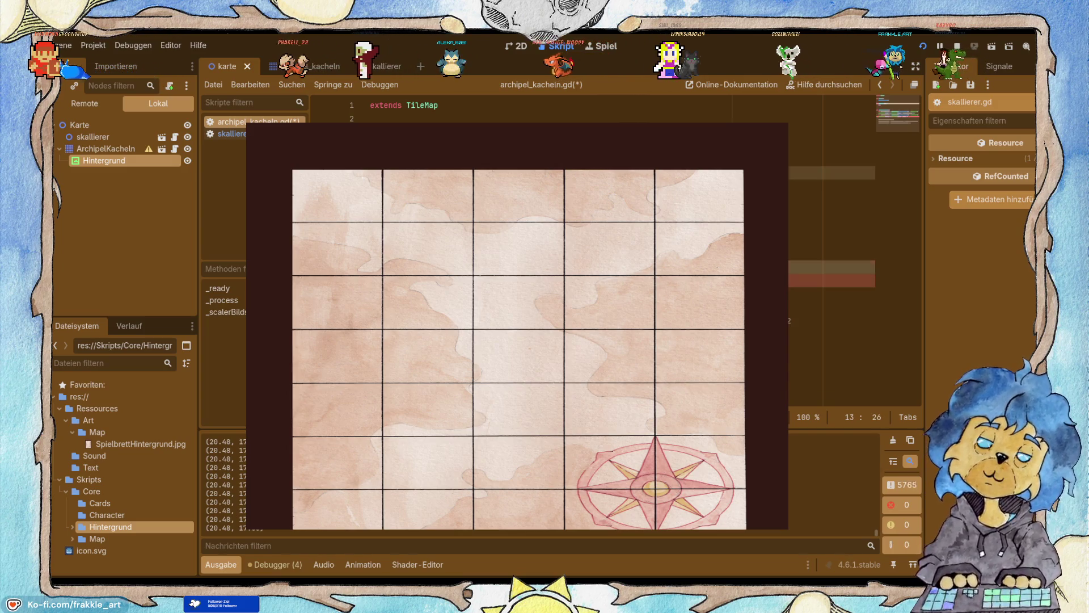
key("Down")
key("End")
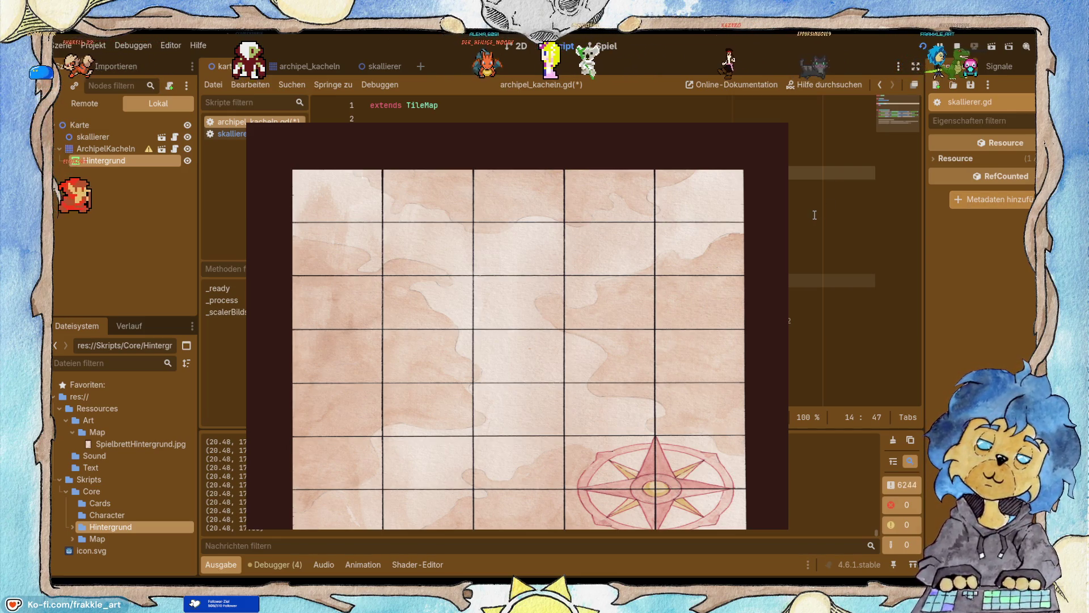
key("ctrl+Left")
key("ctrl+Left")
key("ctrl+Left")
key("Right")
key("ctrl+s")
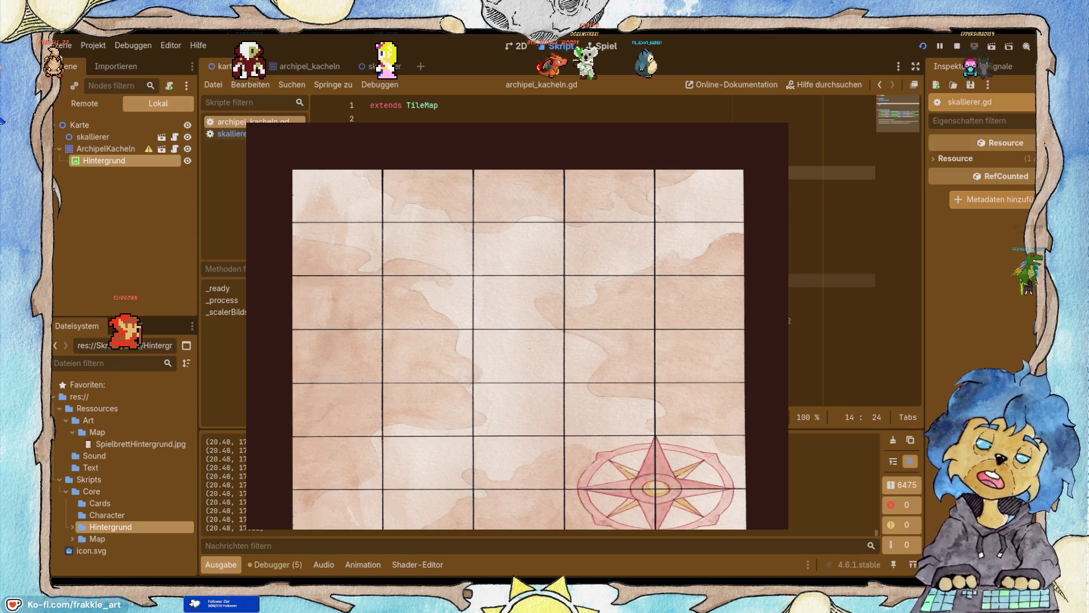
left_click(924, 46)
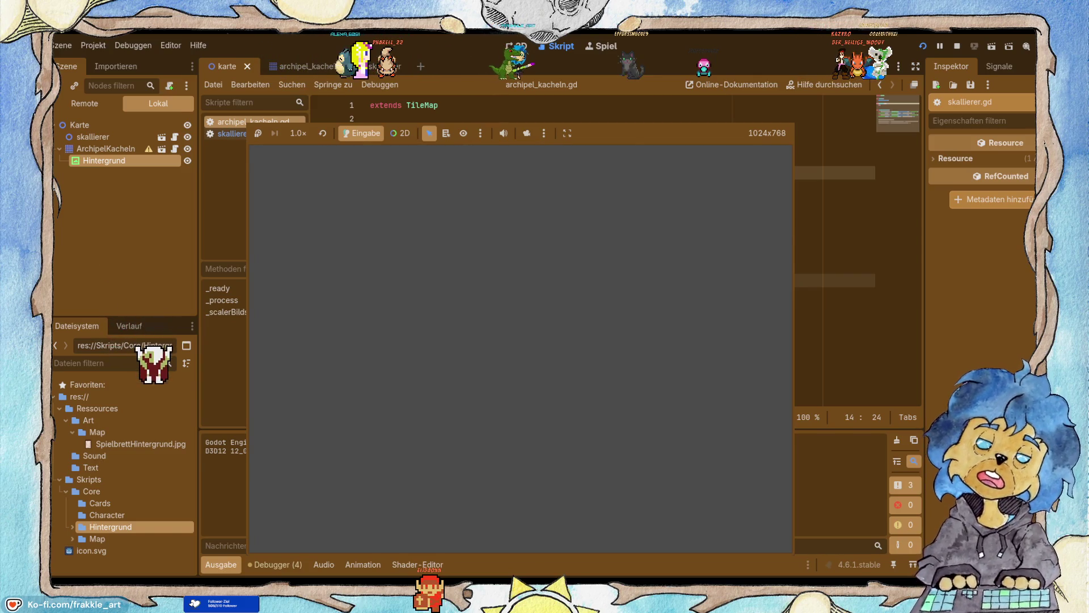
Stop the game and copy the four Hintergrund x/y scaling lines 11–14 for ChatGPT.
key("F8")
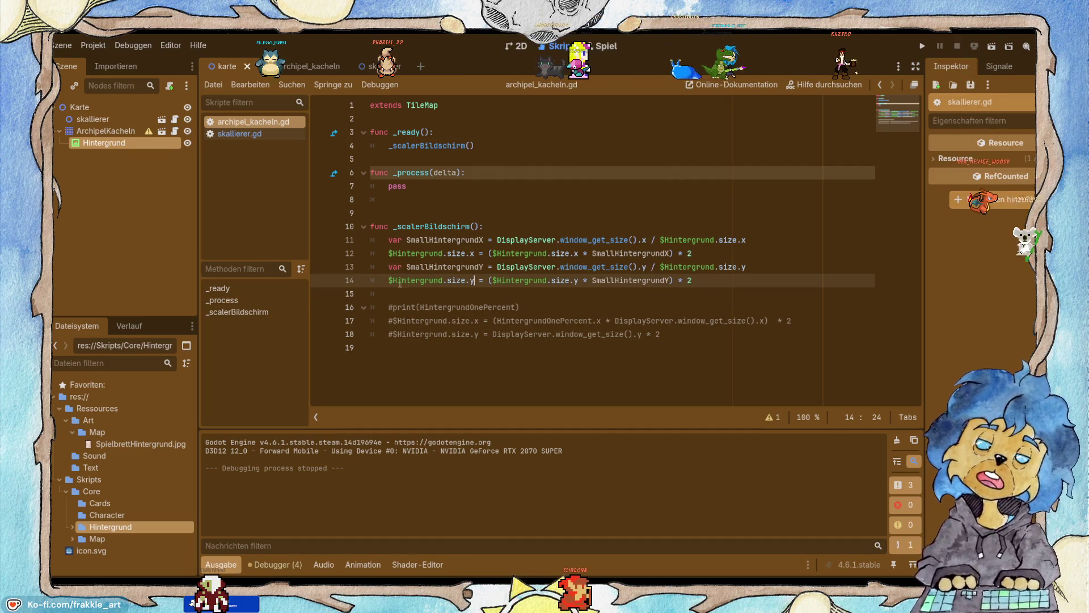
left_click(667, 280)
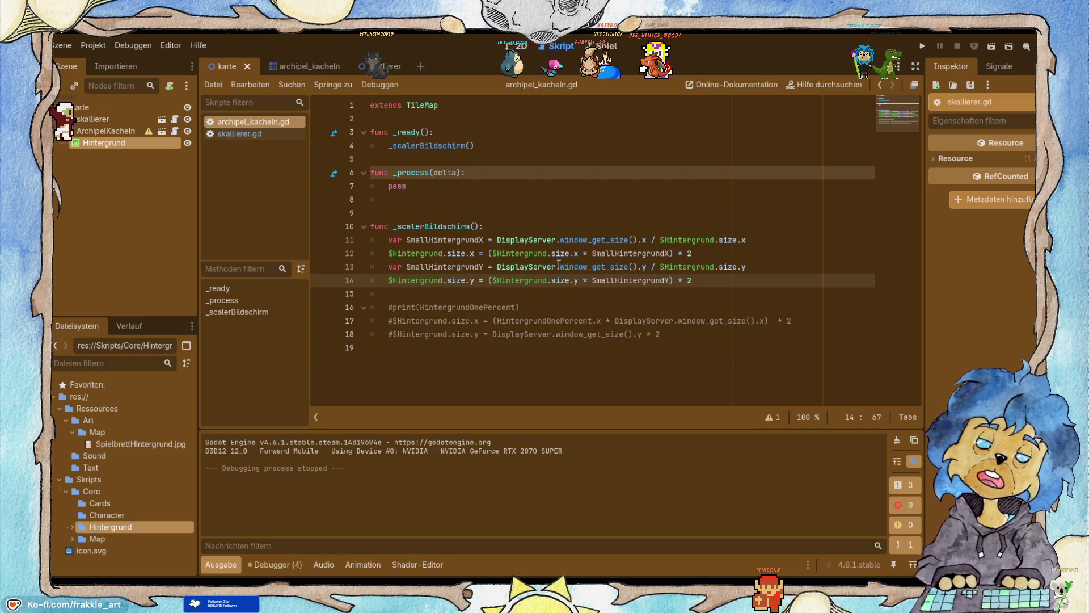
left_click(648, 266)
double_click(646, 240)
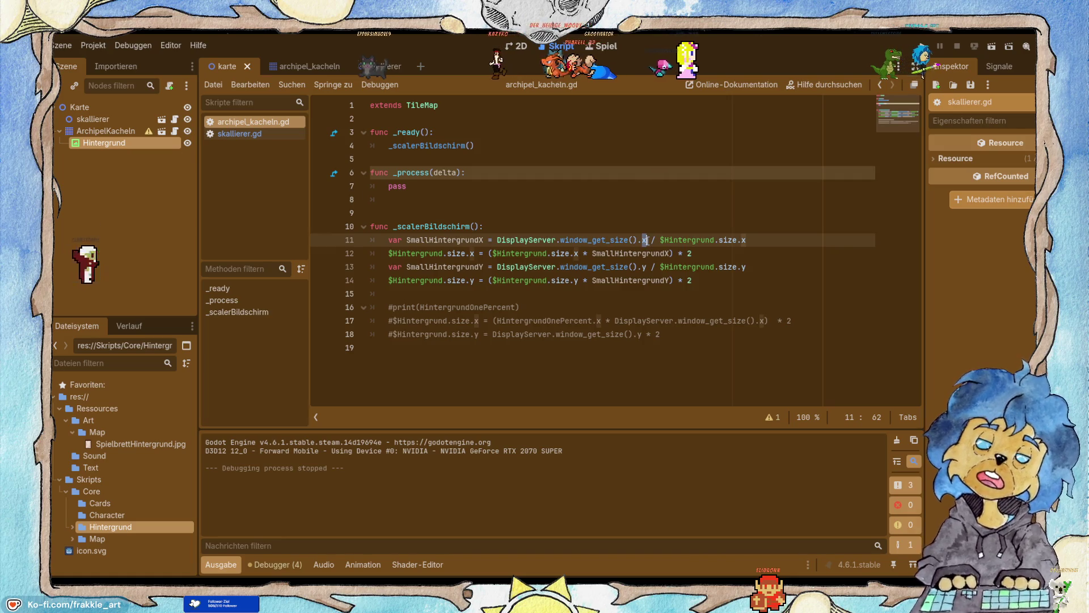
left_click(648, 267)
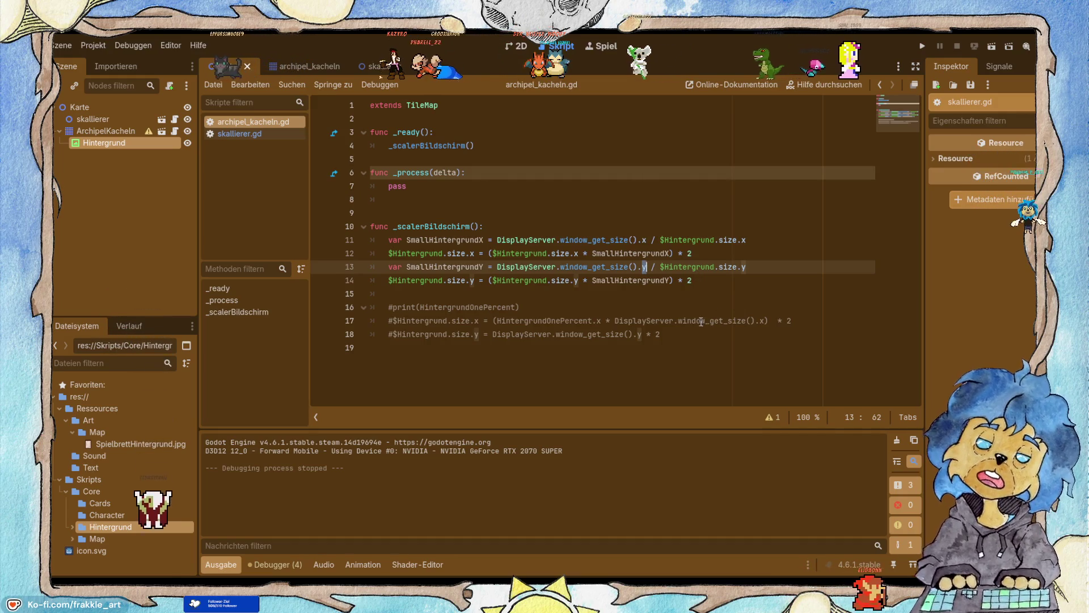
mouse_move(692, 280)
left_mouse_down()
mouse_move(568, 281)
mouse_move(371, 253)
mouse_move(383, 238)
left_mouse_up()
key("ctrl+c")
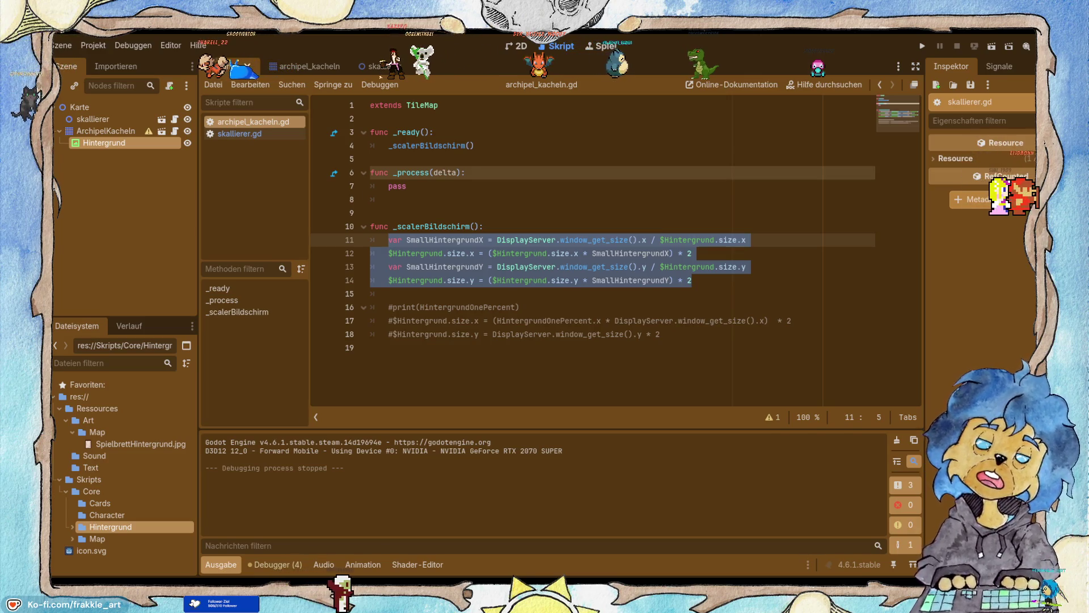
key("alt+Tab")
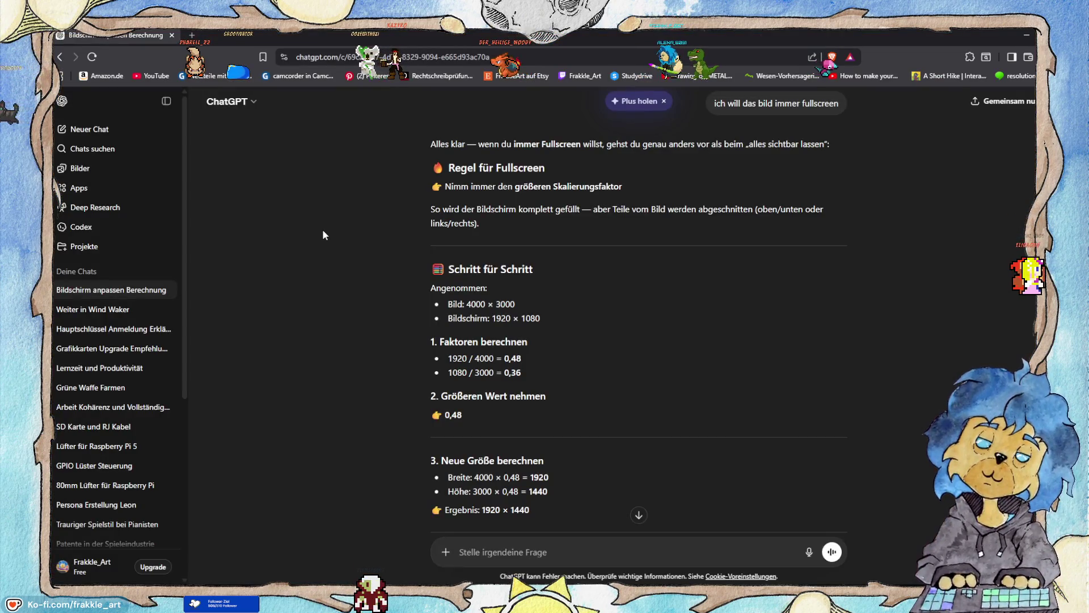
Send ChatGPT the pasted scaling code with 'mein Bild ist Warped', then bring its fix to Godot.
left_click(606, 544)
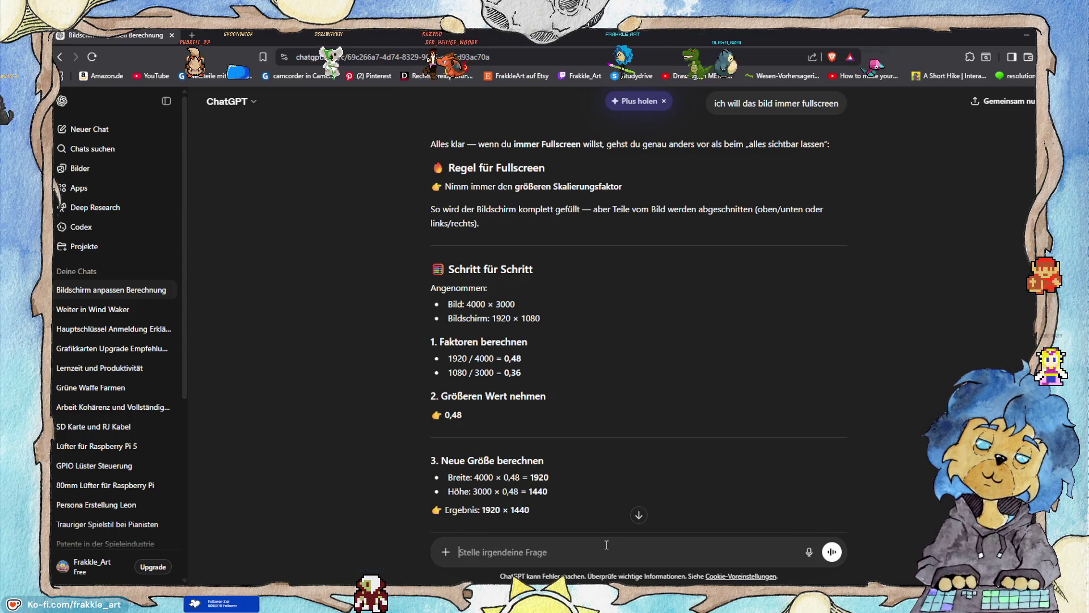
key("ctrl+v")
key("shift+Return")
key("shift+Return")
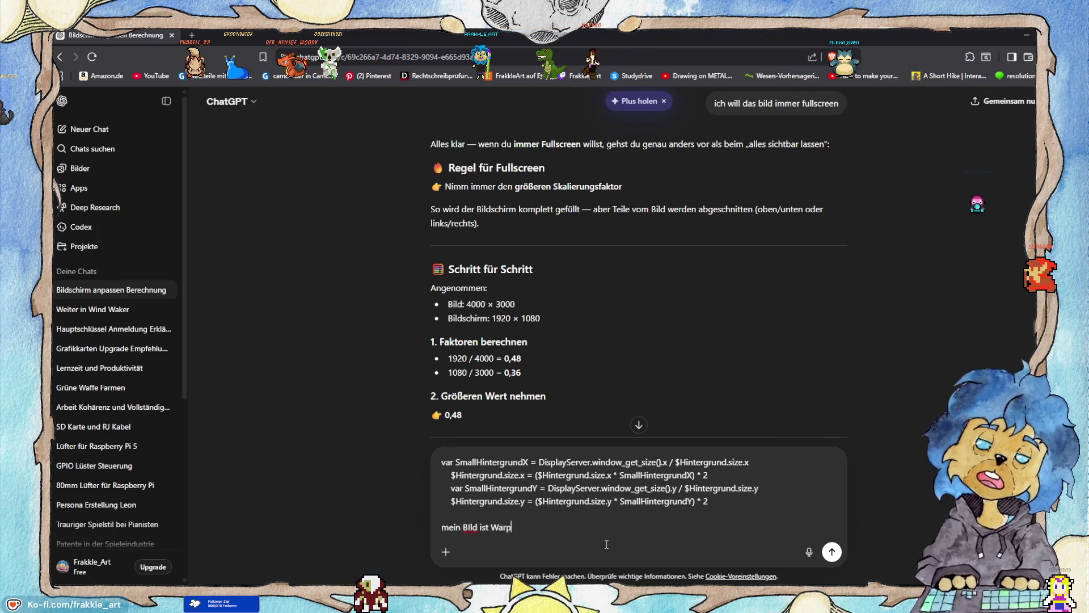
key("Return")
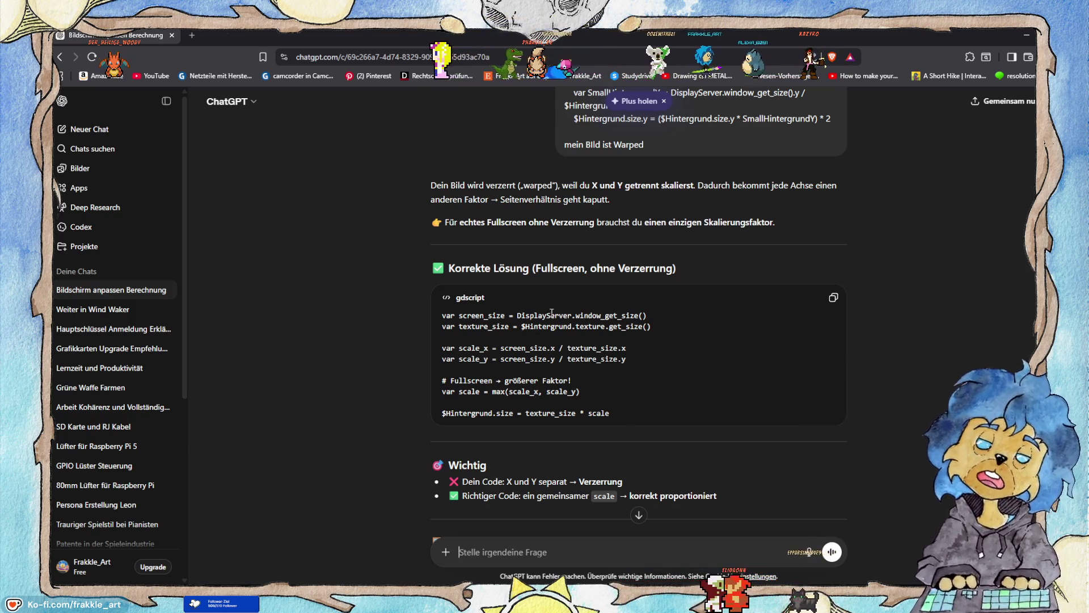
key("alt+Tab")
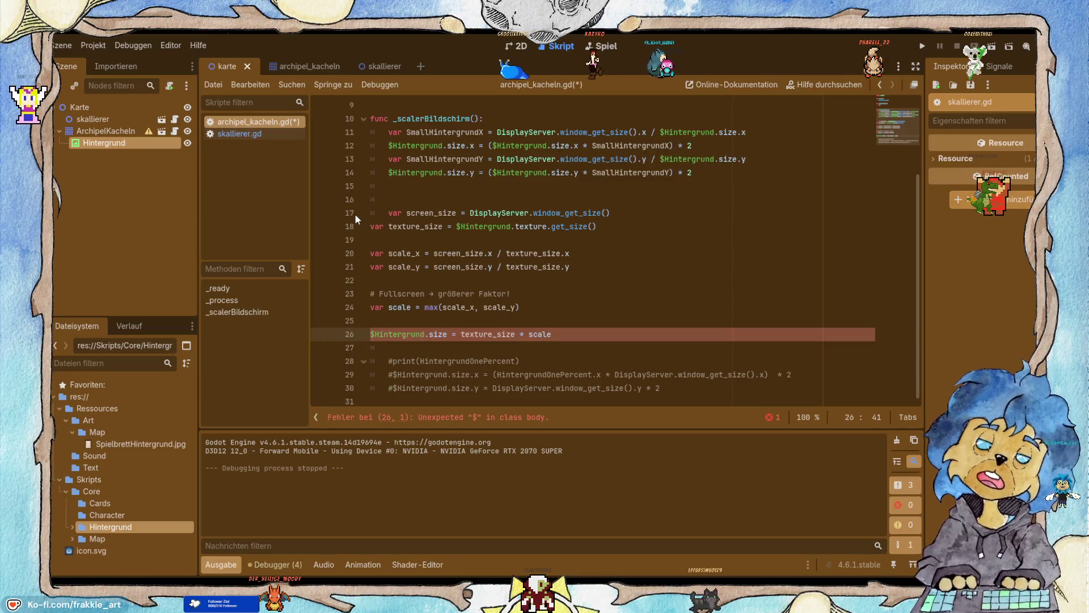
Insert a blank line after line 12 to separate the x and y scaling blocks.
left_click(368, 212)
scroll(544, 248, "up", 1)
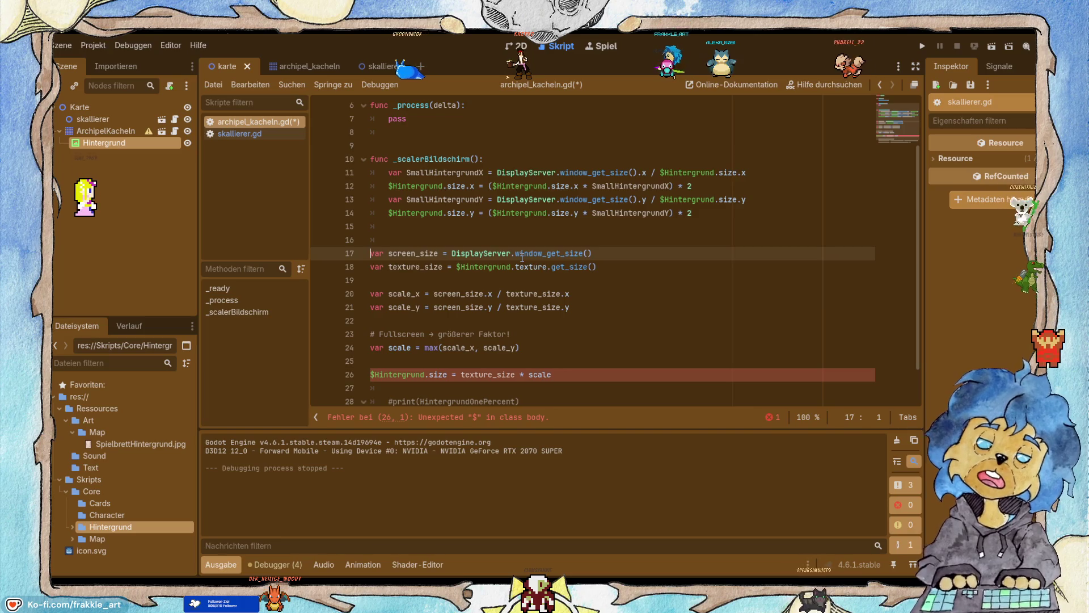
left_click(715, 188)
key("Return")
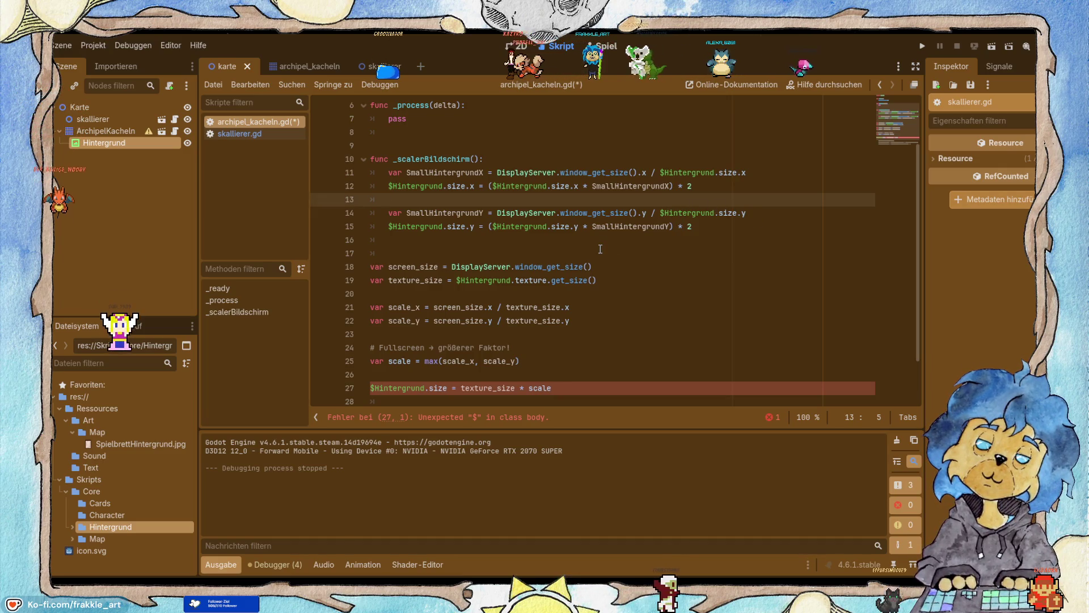
Begin a 'var Bildschirm' declaration atop _scalerBildschirm, selecting '= DisplayServer.window_get_size()' to reuse.
left_click(510, 159)
key("Return")
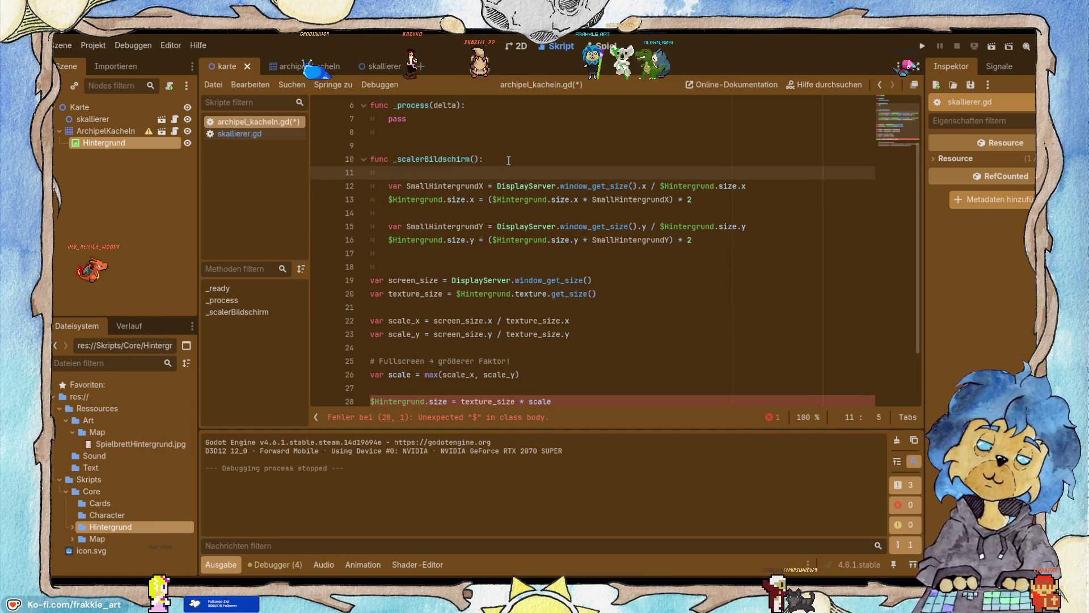
key("Return")
type("v")
key("Escape")
key("alt+Up")
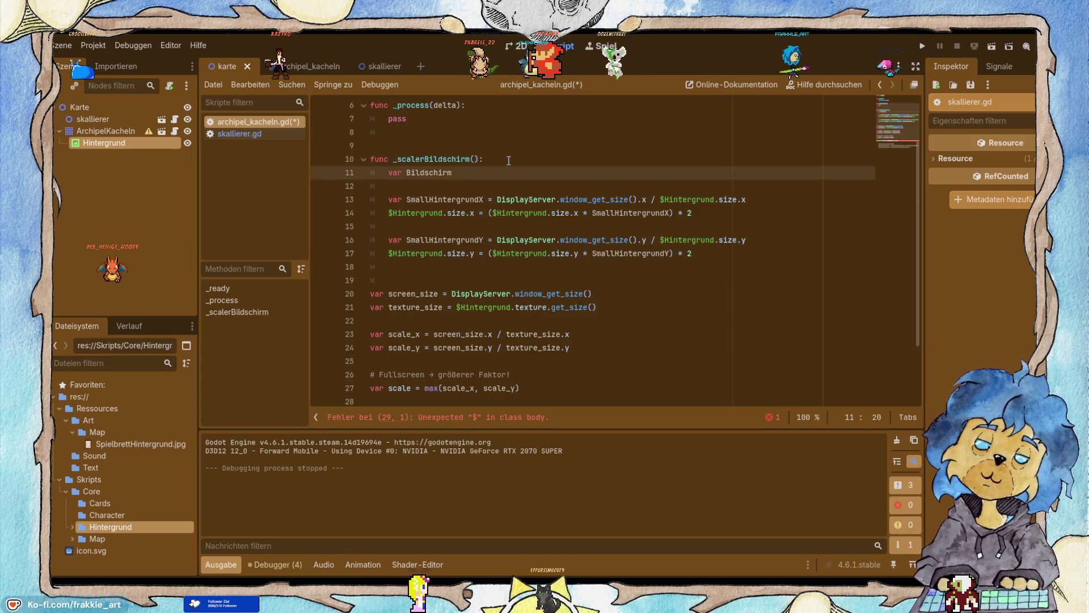
left_click_drag(639, 200, 489, 199)
key("ctrl+c")
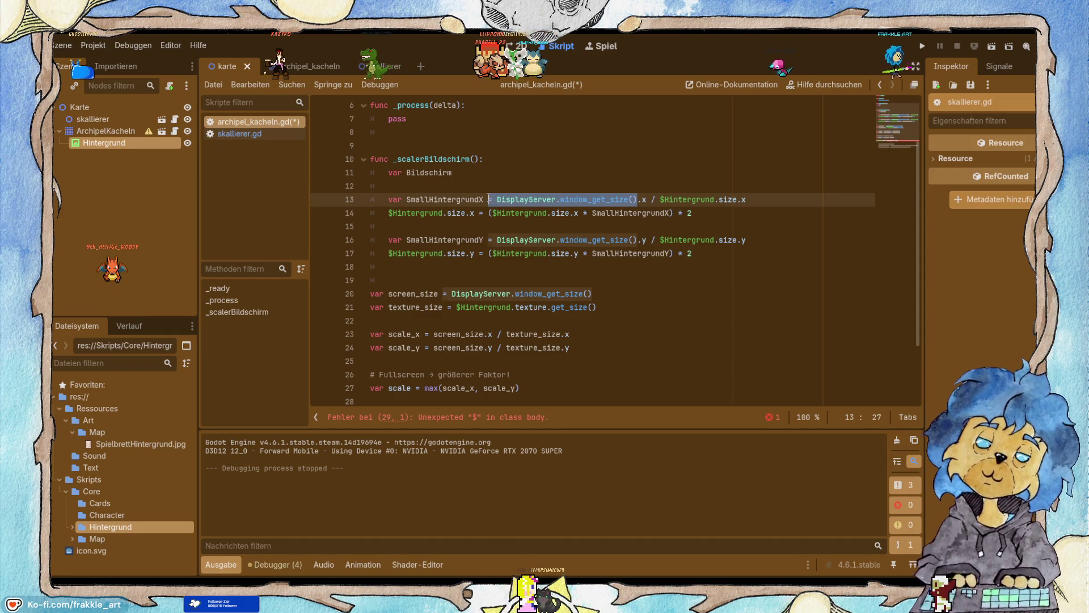
left_click(474, 171)
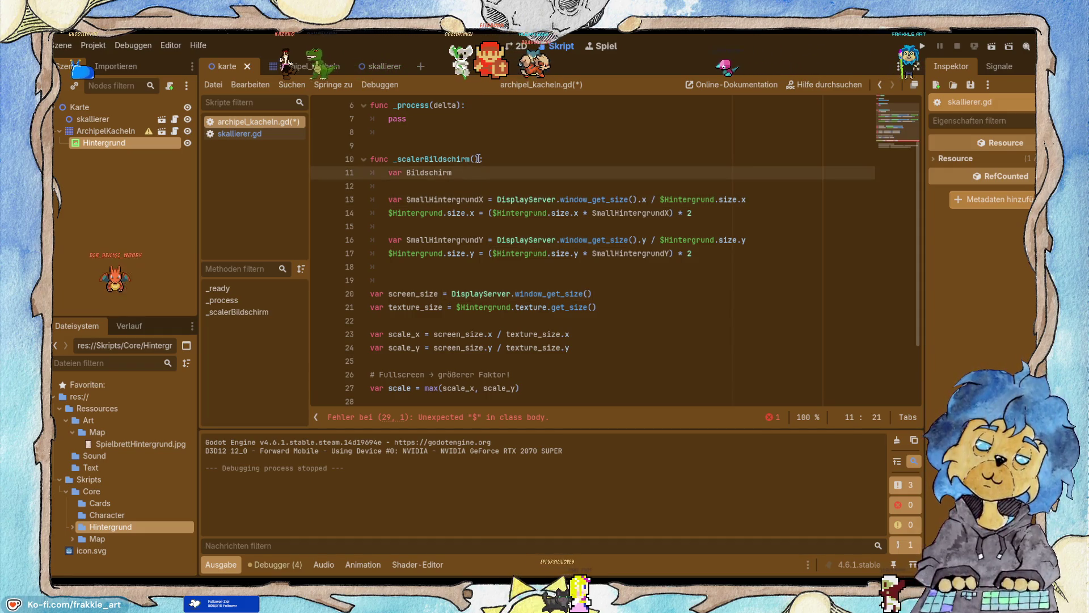
Assign the window size to Bildschirm and declare var Hintergrund = $Hintergrund.size.
key("ctrl+v")
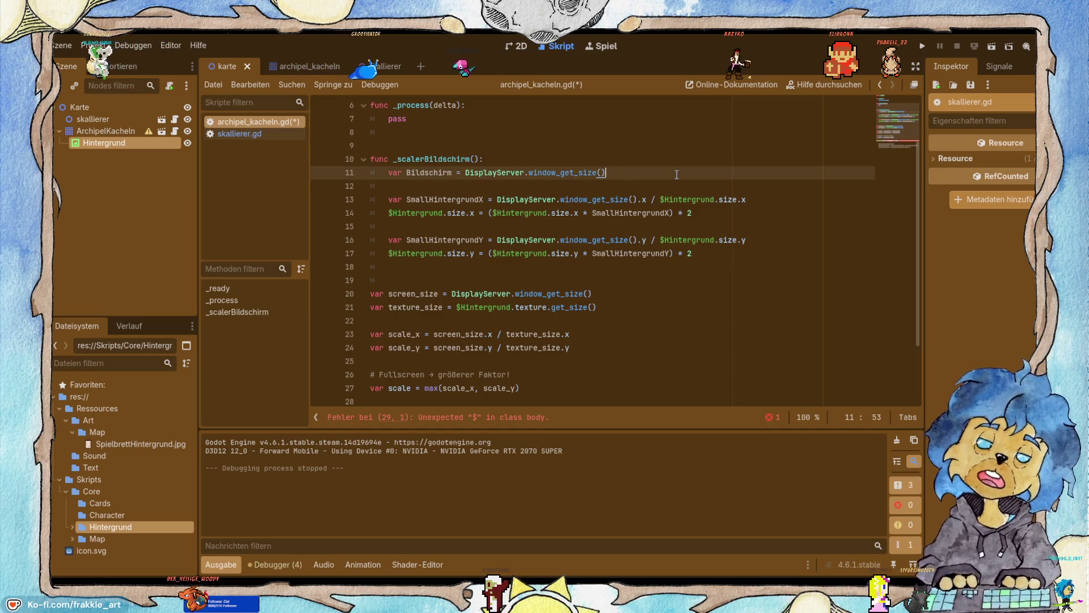
key("Return")
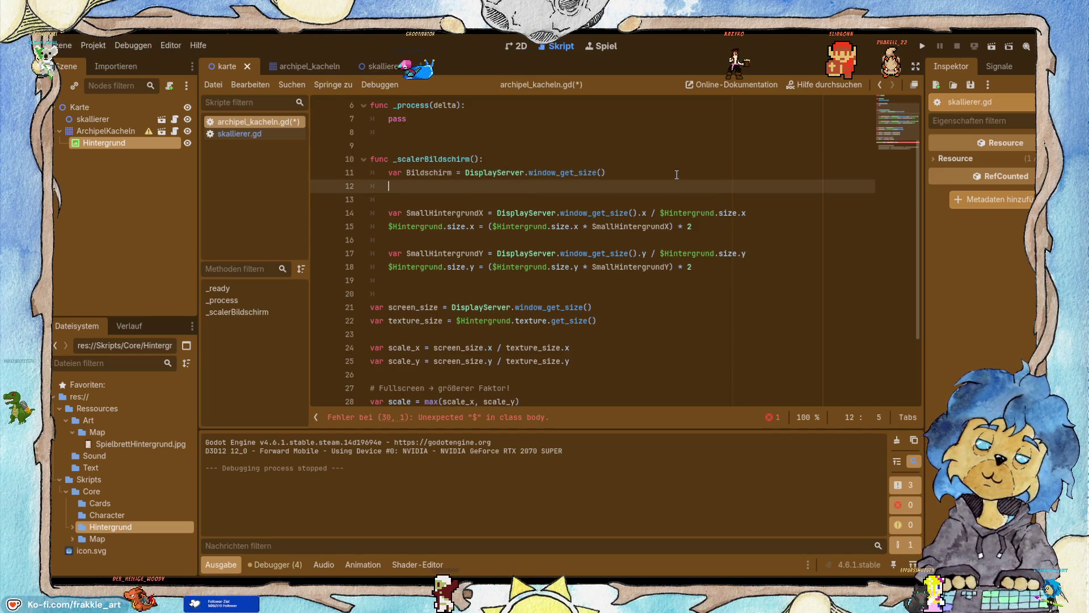
type("var ")
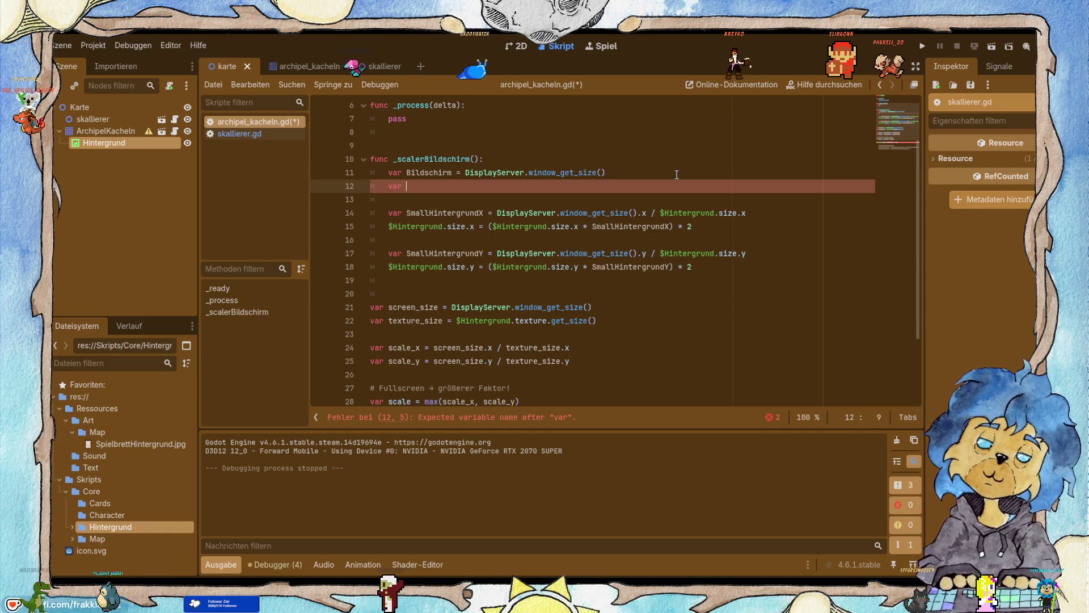
type("Hintergrund")
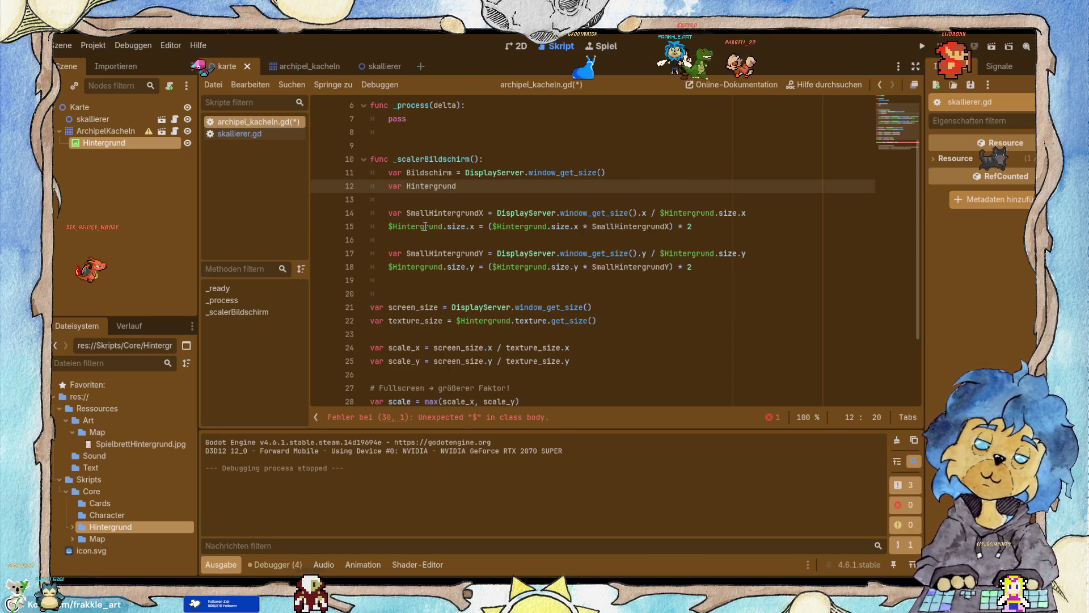
left_click_drag(393, 226, 474, 224)
left_click(389, 227)
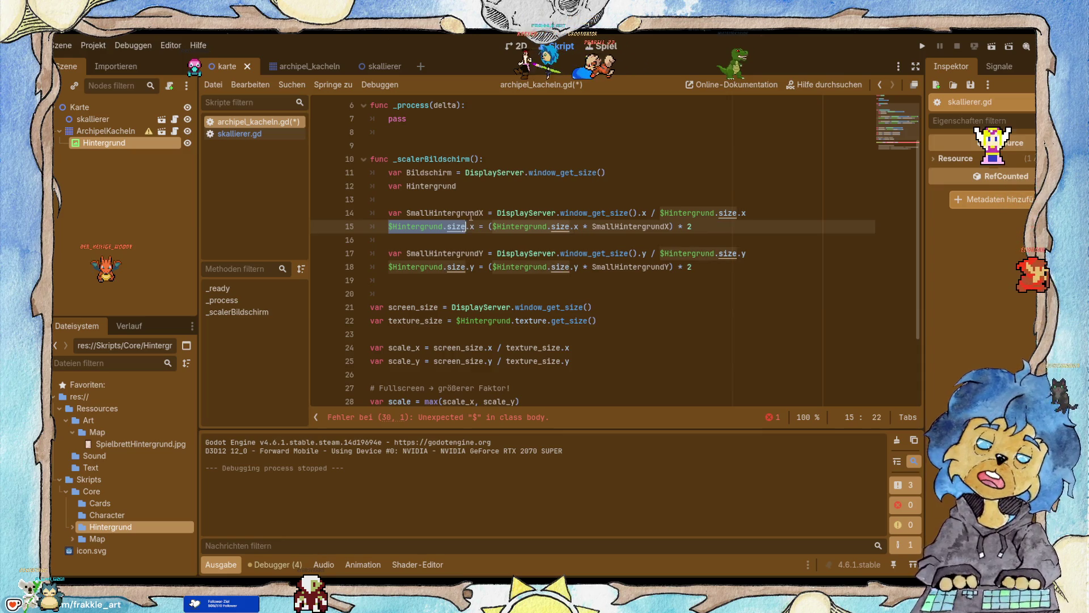
key("Up")
key("Up")
key("Up")
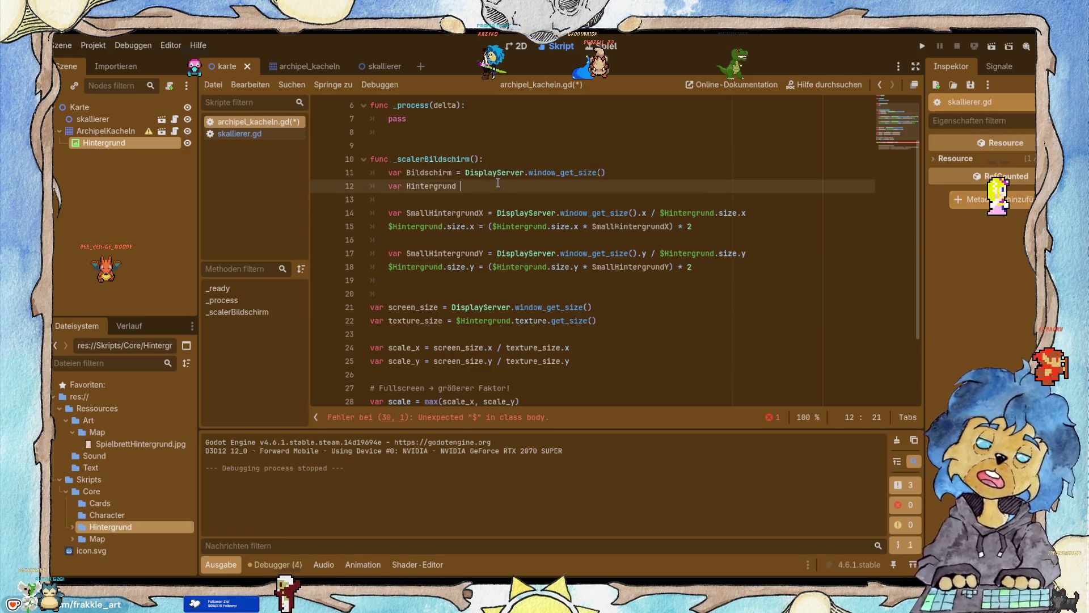
type("= $Hintergrund.size")
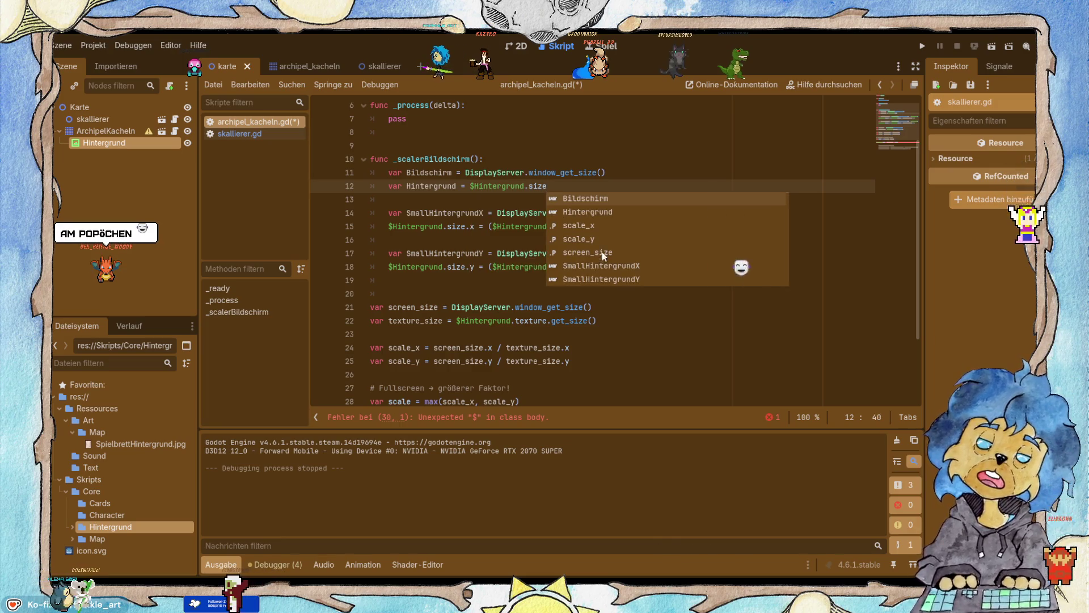
Delete the screen_size and texture_size lines.
left_click(624, 307)
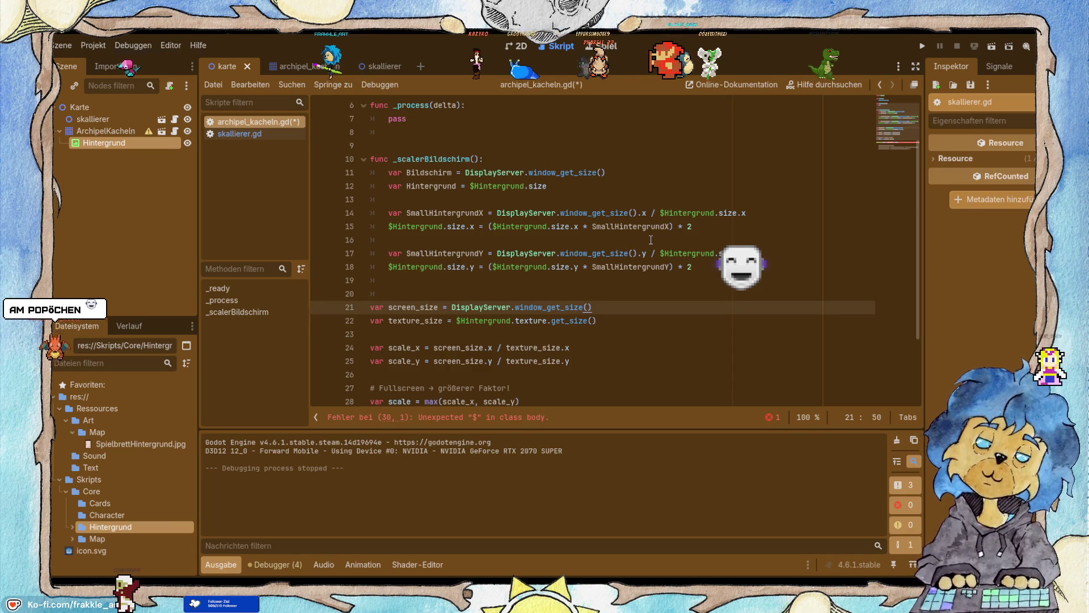
scroll(624, 255, "down", 1)
mouse_move(597, 280)
left_mouse_down()
mouse_move(287, 284)
mouse_move(304, 266)
left_mouse_up()
key("BackSpace")
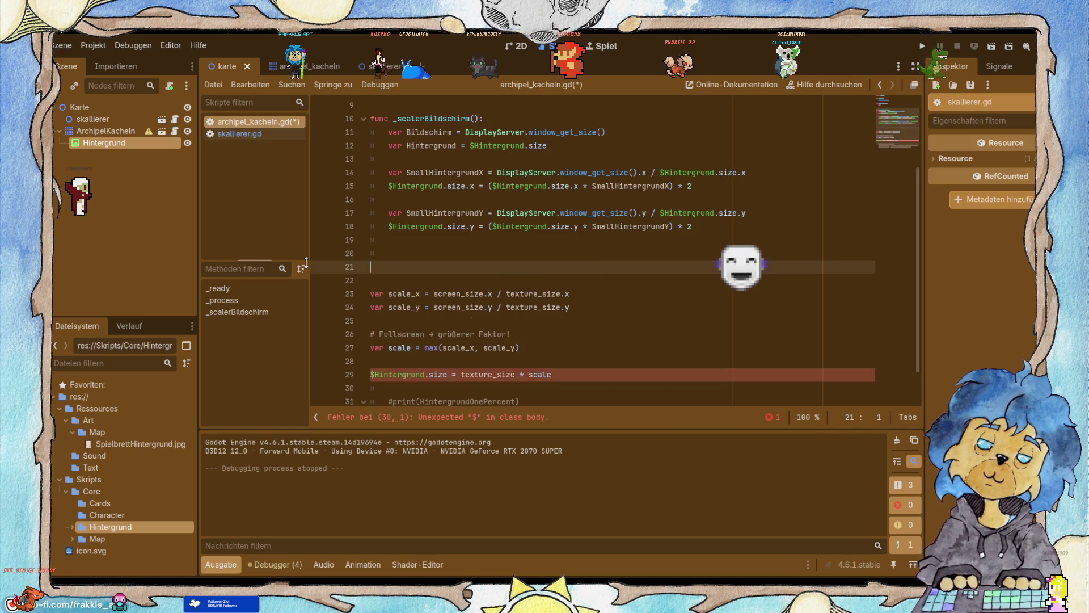
key("Up")
scroll(529, 253, "up", 1)
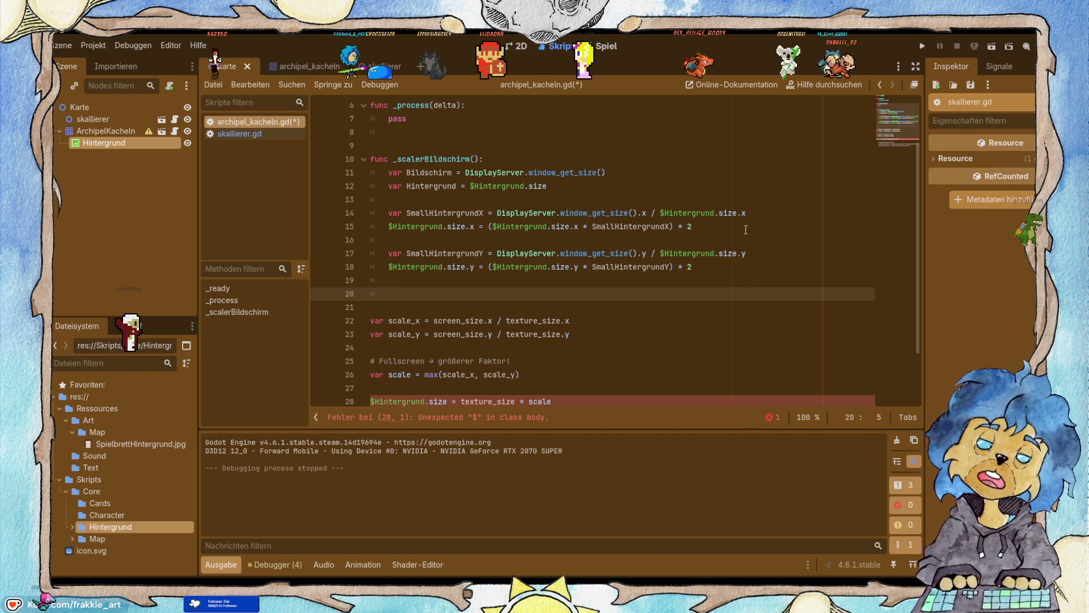
Move the SmallHintergrundY declaration up directly under SmallHintergrundX.
left_click(763, 213)
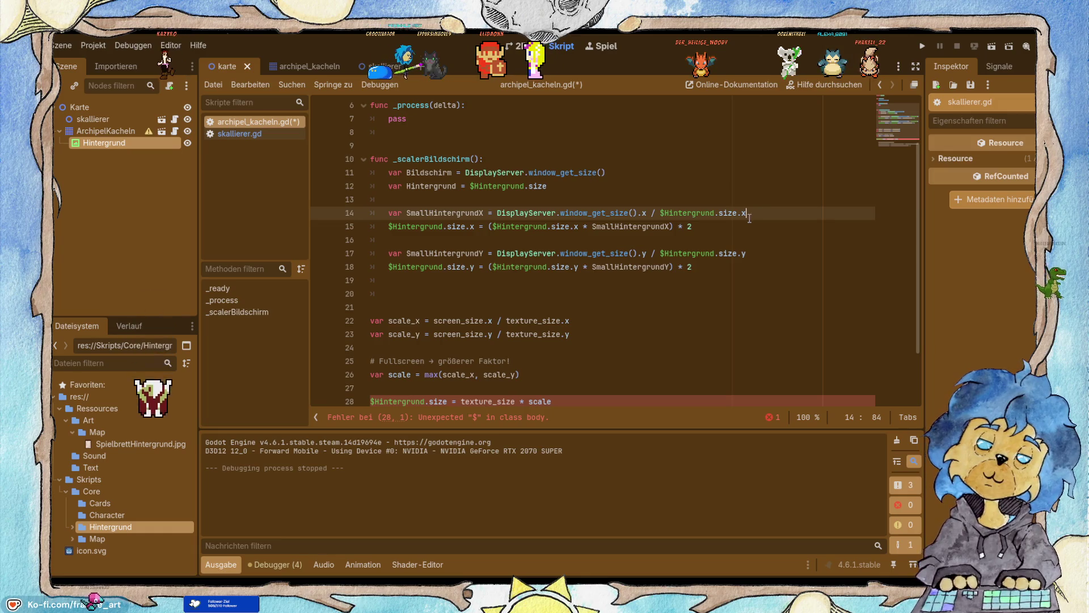
key("Return")
mouse_move(778, 263)
left_mouse_down()
mouse_move(635, 280)
mouse_move(371, 268)
left_mouse_up()
left_click(687, 266)
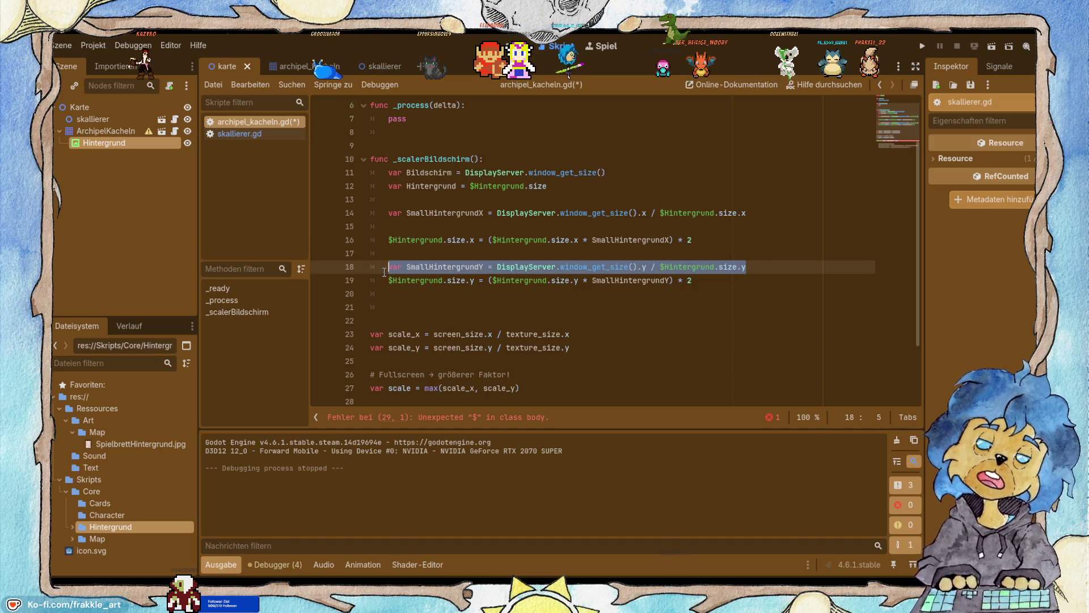
key("BackSpace")
left_click(400, 215)
left_click(402, 225)
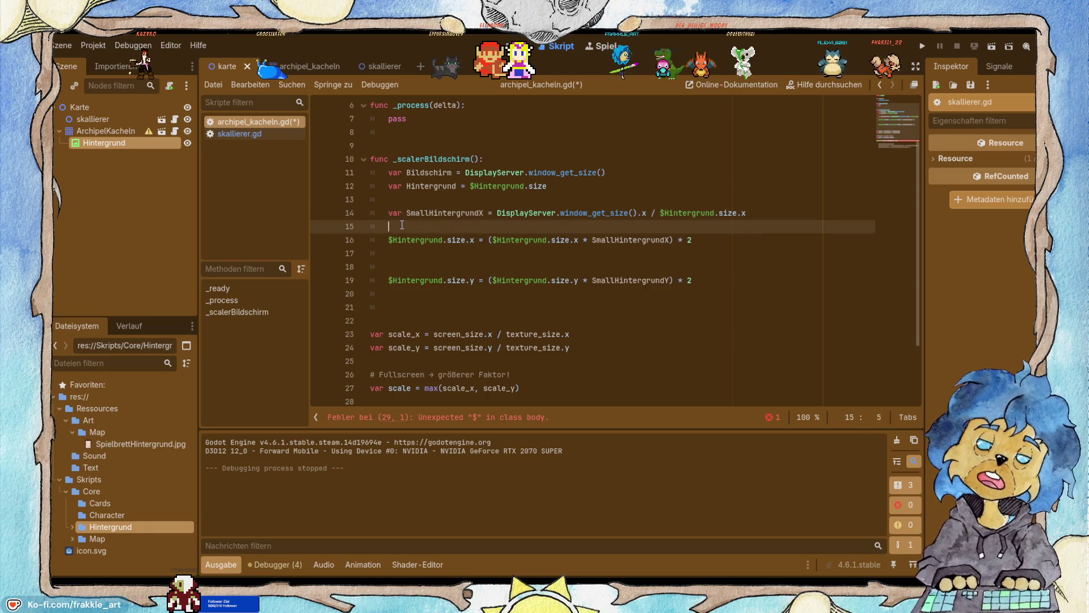
left_click(433, 186)
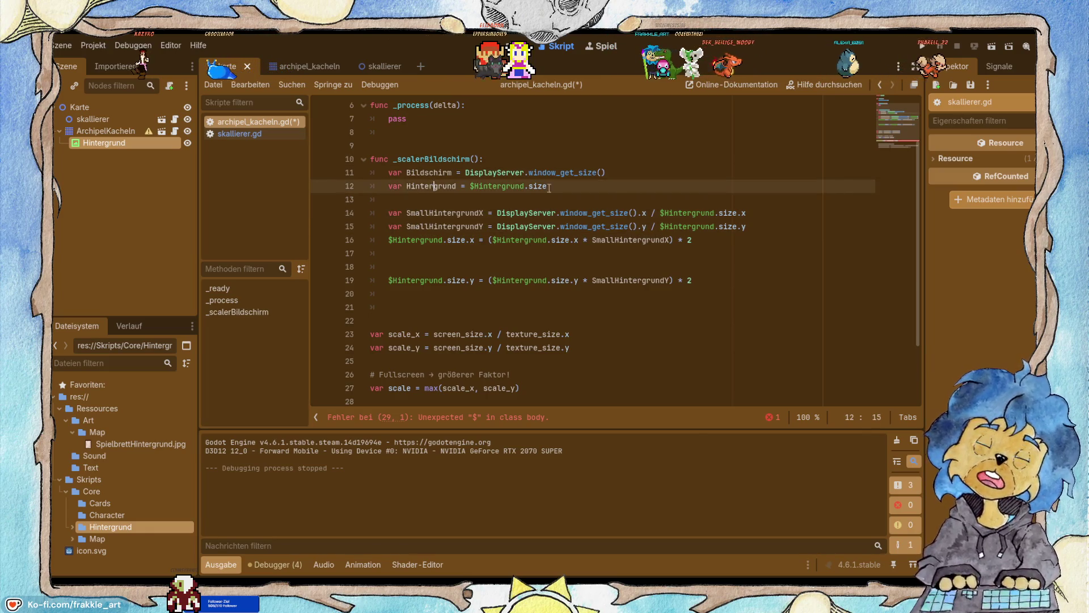
left_click(707, 218)
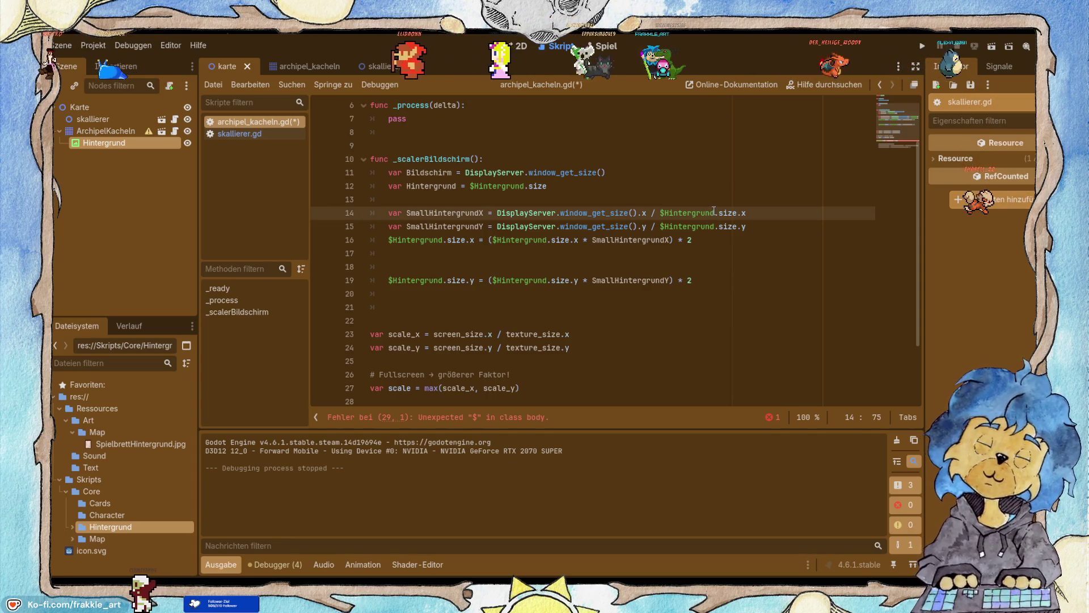
Remove the leftover blank line and add a blank line before the size assignments.
left_click(427, 267)
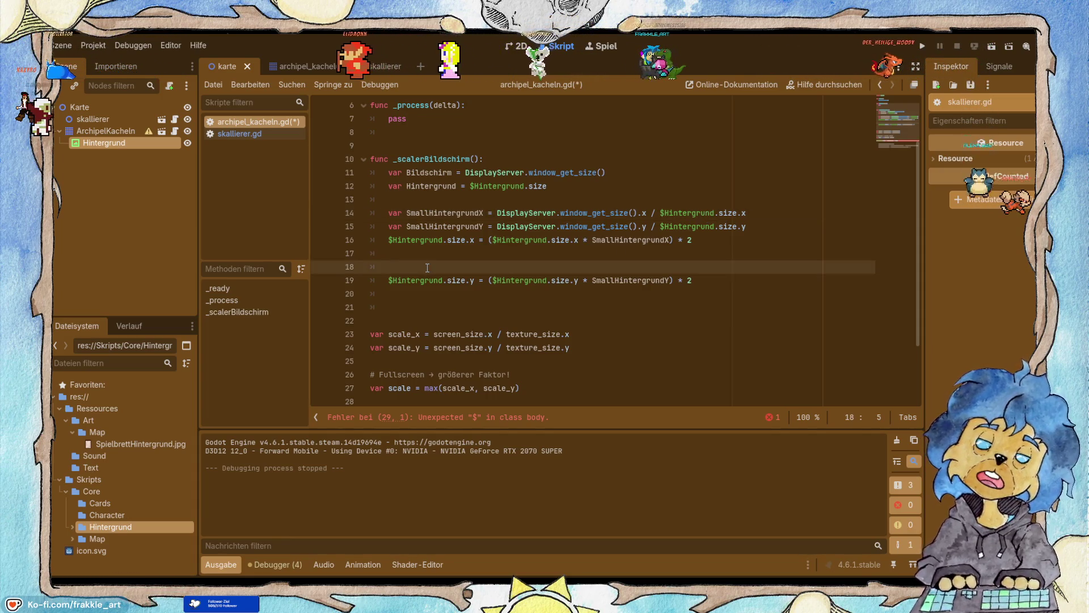
key("BackSpace")
key("BackSpace")
key("BackSpace")
key("Home")
key("Return")
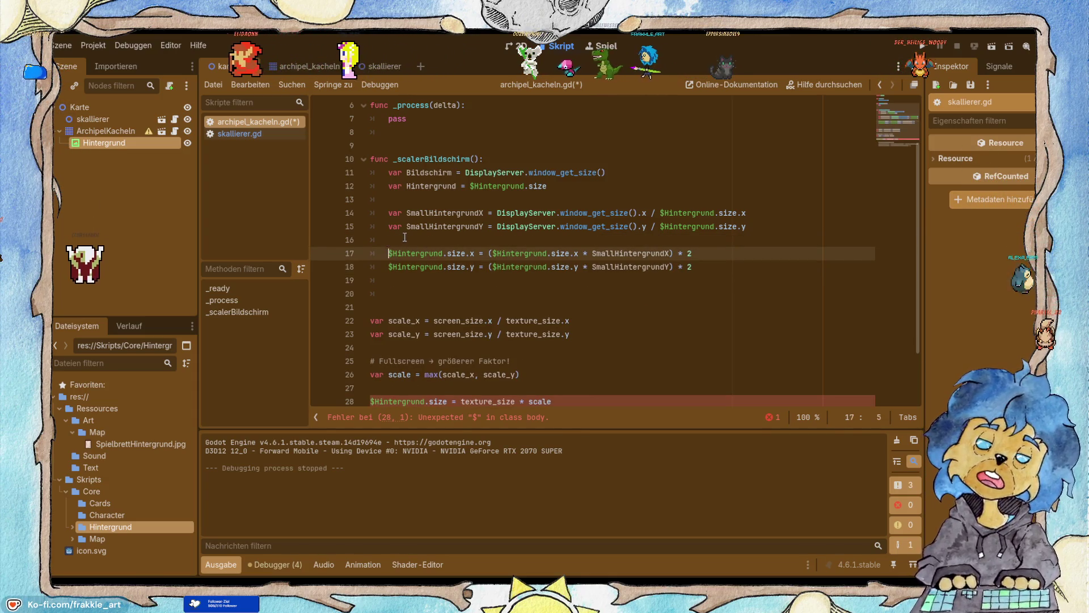
scroll(399, 205, "down", 2)
scroll(427, 307, "up", 1)
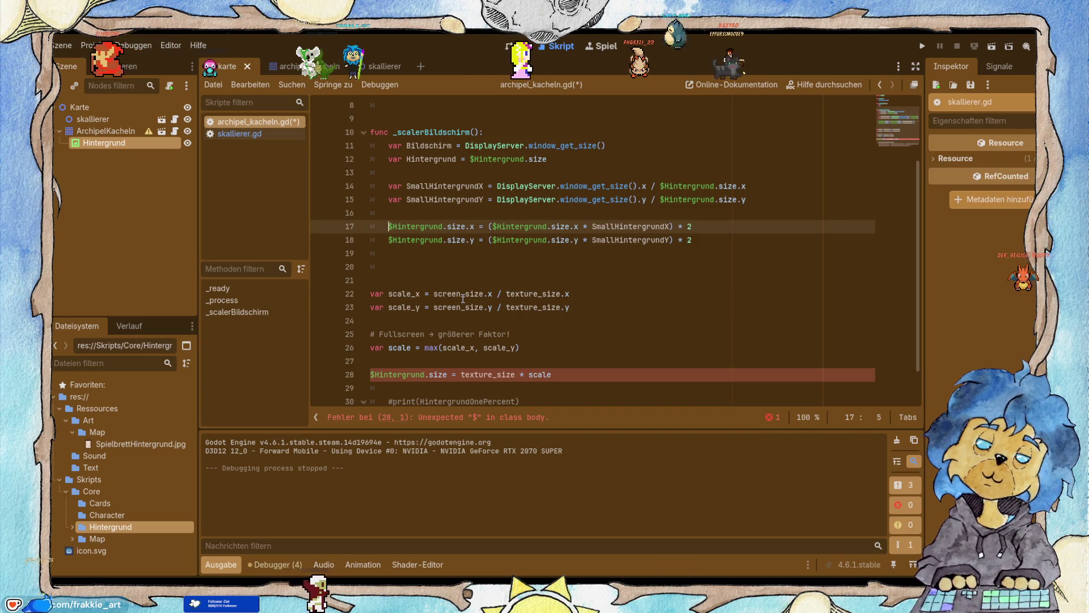
Replace the window size calls in SmallHintergrundX and SmallHintergrundY with Bildschirm.
double_click(429, 145)
key("ctrl+c")
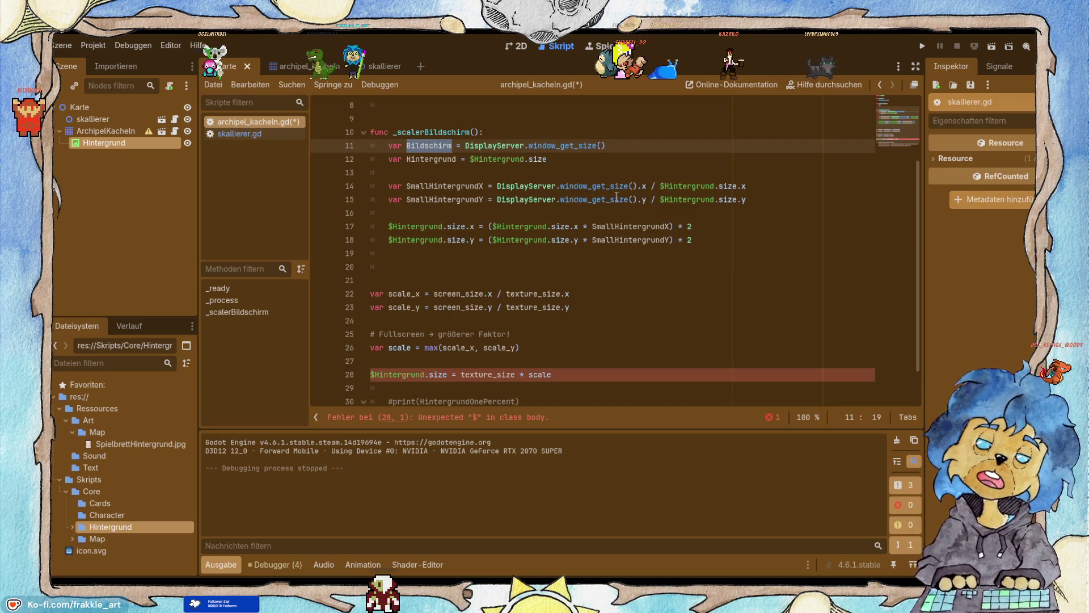
left_click_drag(636, 186, 497, 186)
key("ctrl+v")
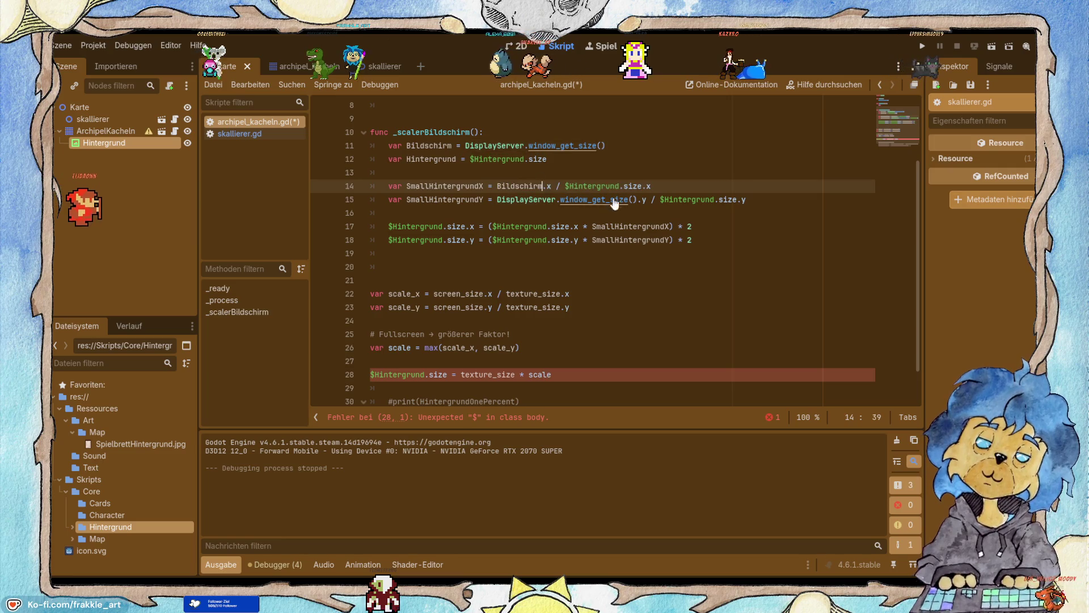
left_click_drag(636, 200, 493, 200)
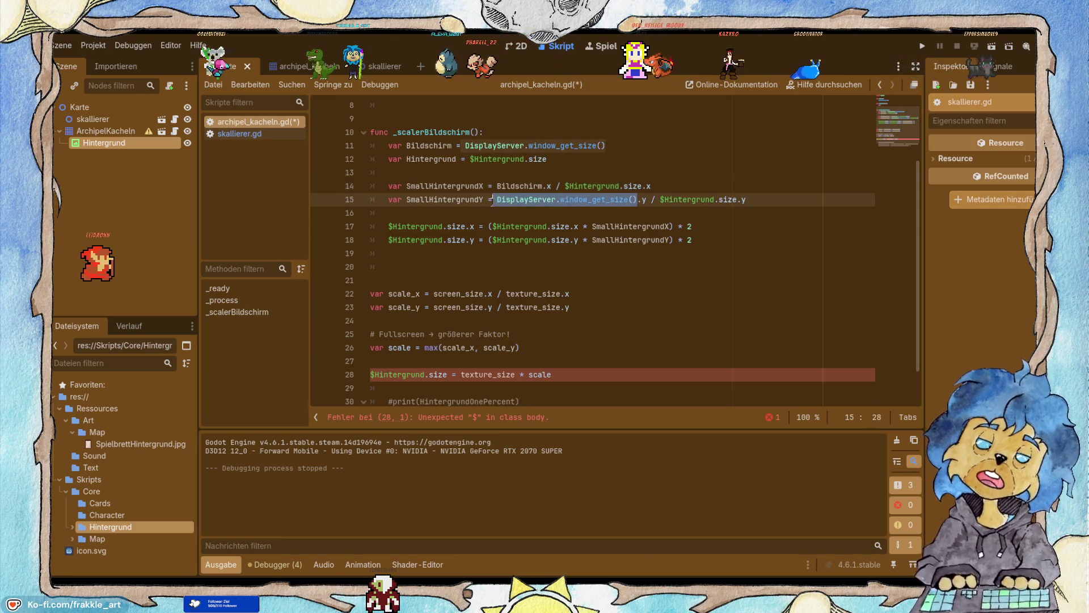
key("ctrl+v")
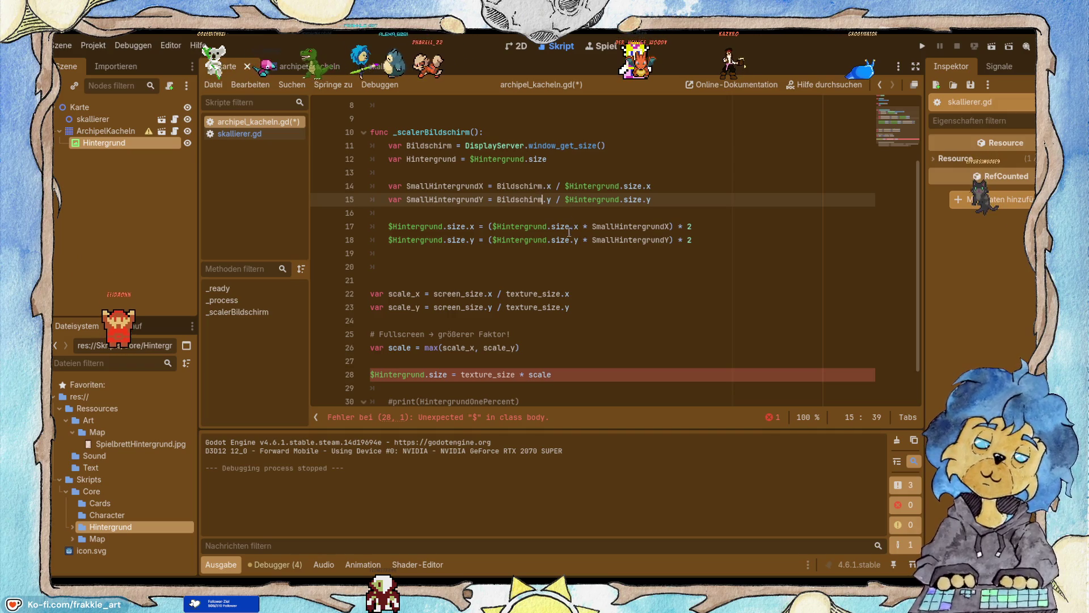
Use the local Hintergrund instead of $Hintergrund in both SmallHintergrund lines.
double_click(431, 159)
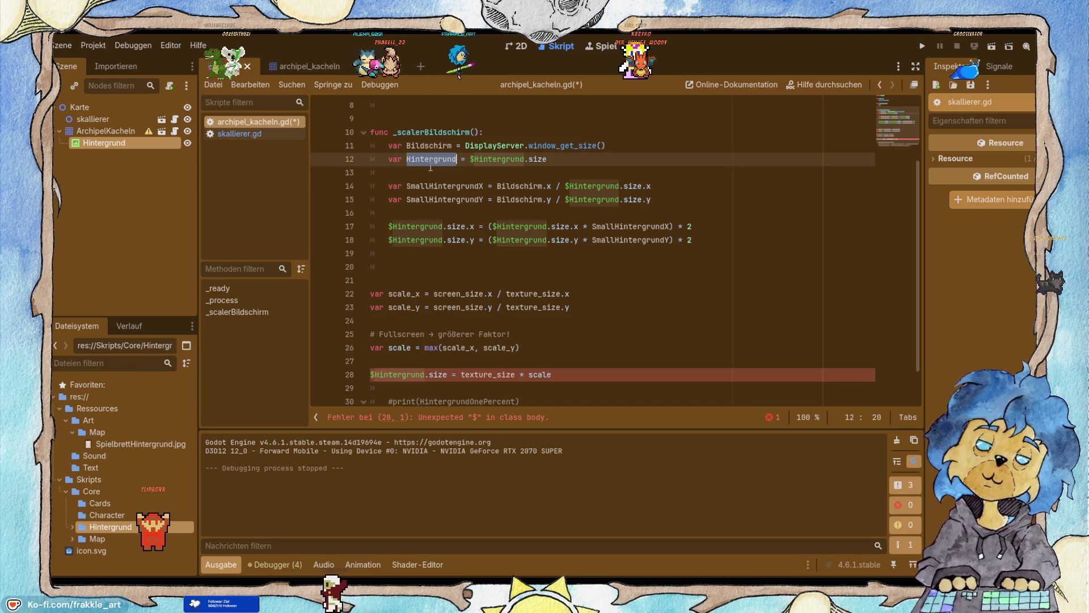
left_click(620, 186)
double_click(592, 186)
key("Left")
key("BackSpace")
key("ctrl+Right")
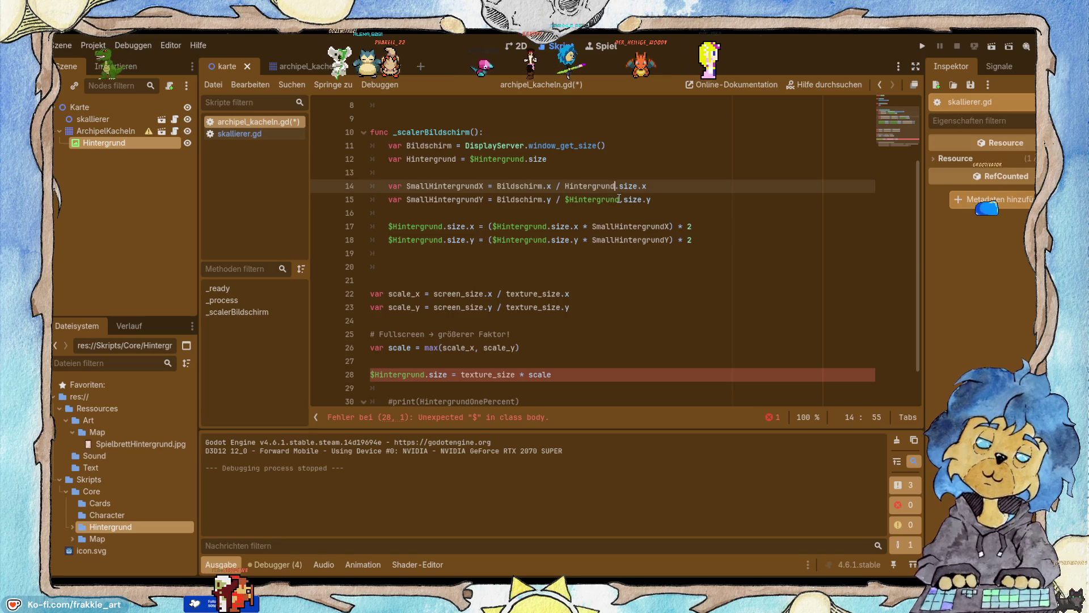
double_click(591, 199)
key("Left")
key("BackSpace")
key("ctrl+Right")
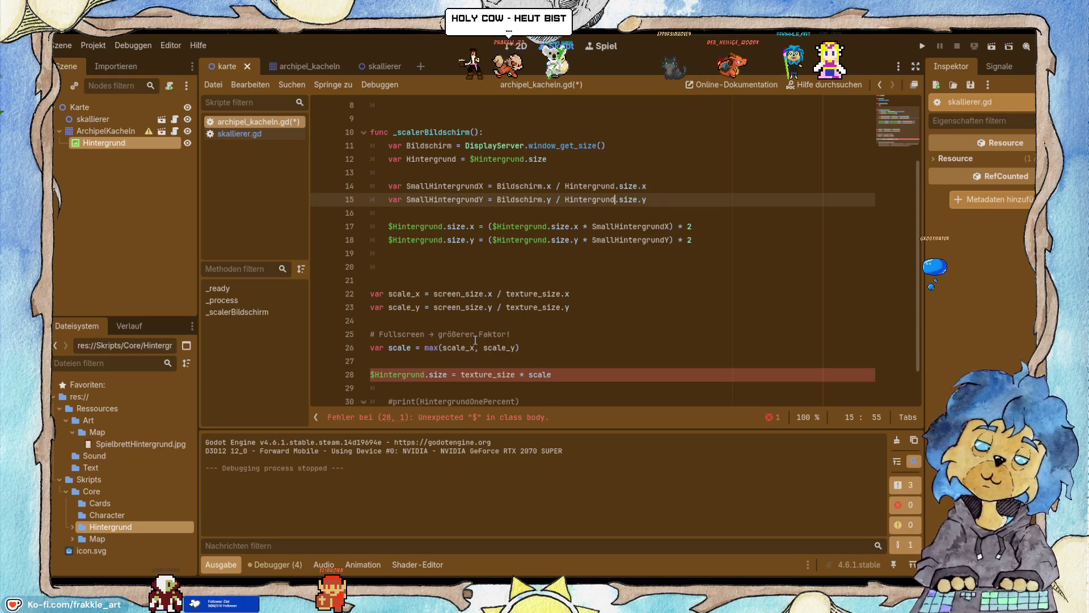
scroll(421, 251, "down", 1)
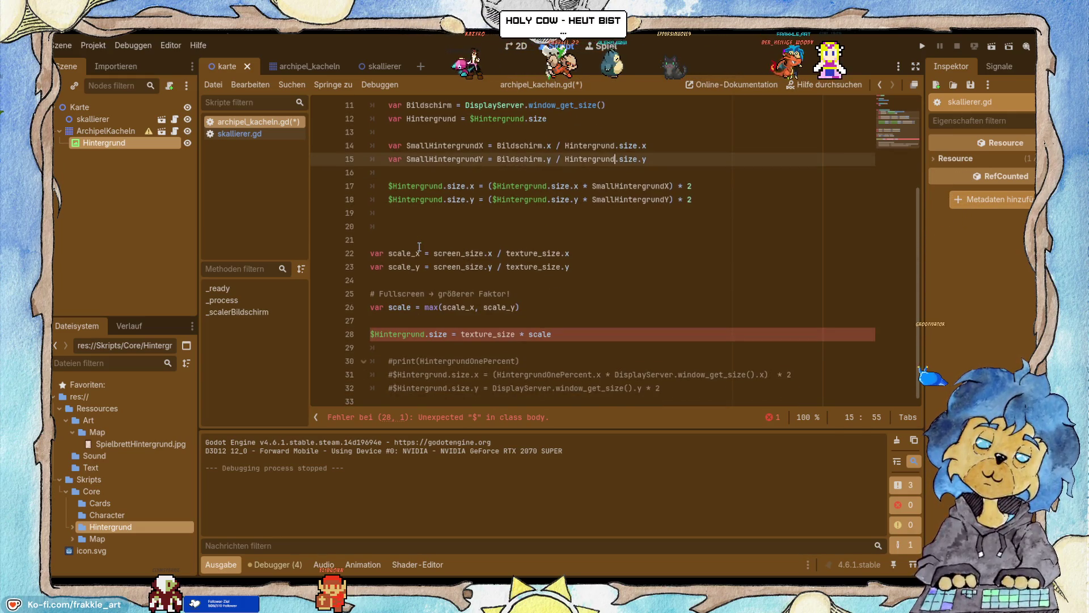
scroll(419, 246, "up", 1)
Delete the scale_x and scale_y lines and the blank lines they leave.
left_click_drag(595, 308, 311, 296)
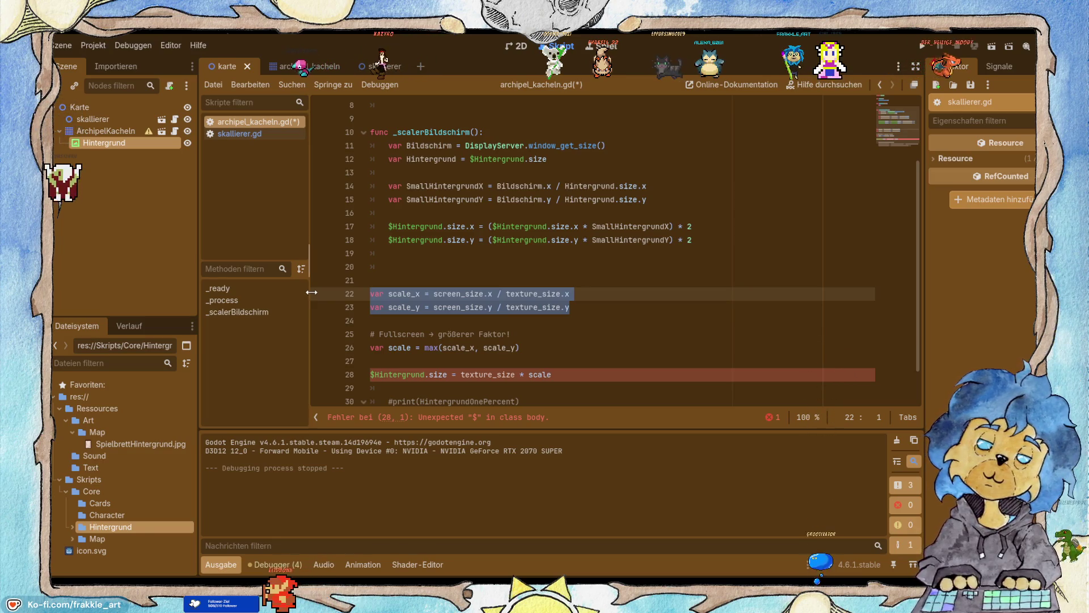
key("BackSpace")
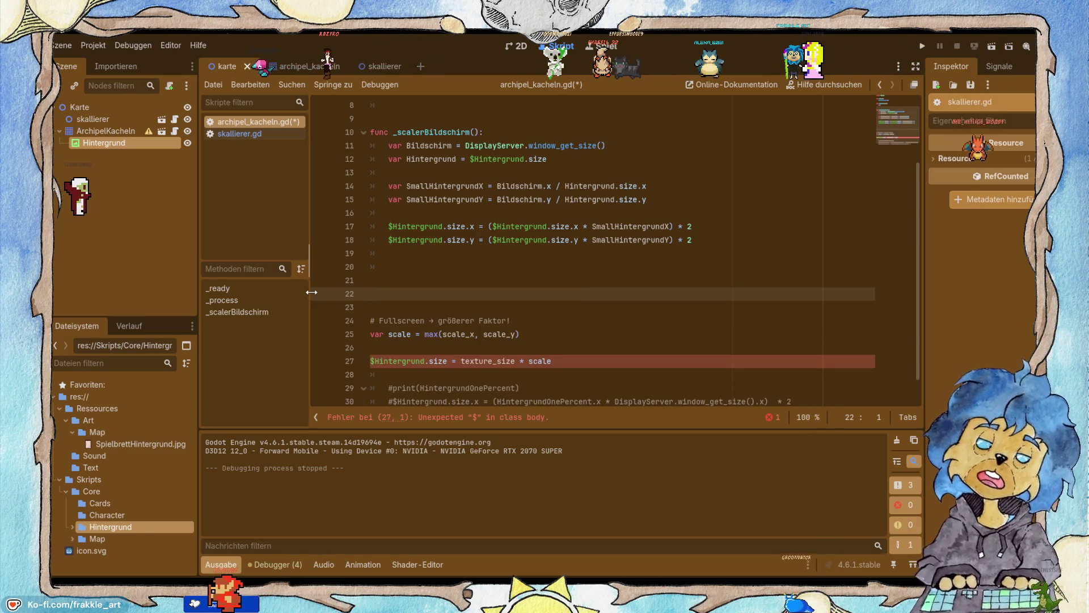
key("BackSpace")
key("BackSpace")
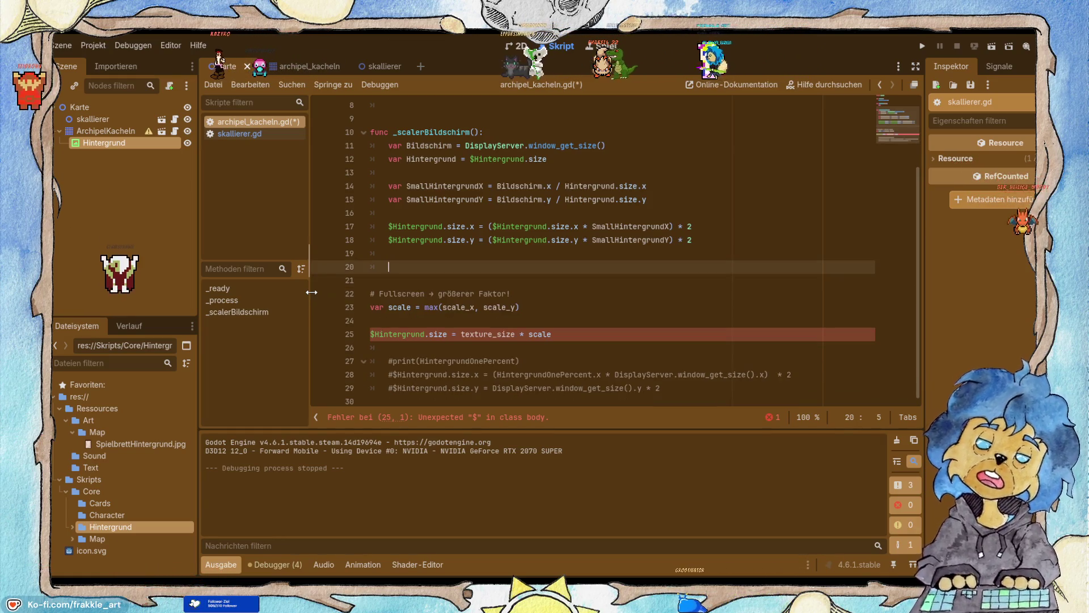
key("BackSpace")
key("BackSpace")
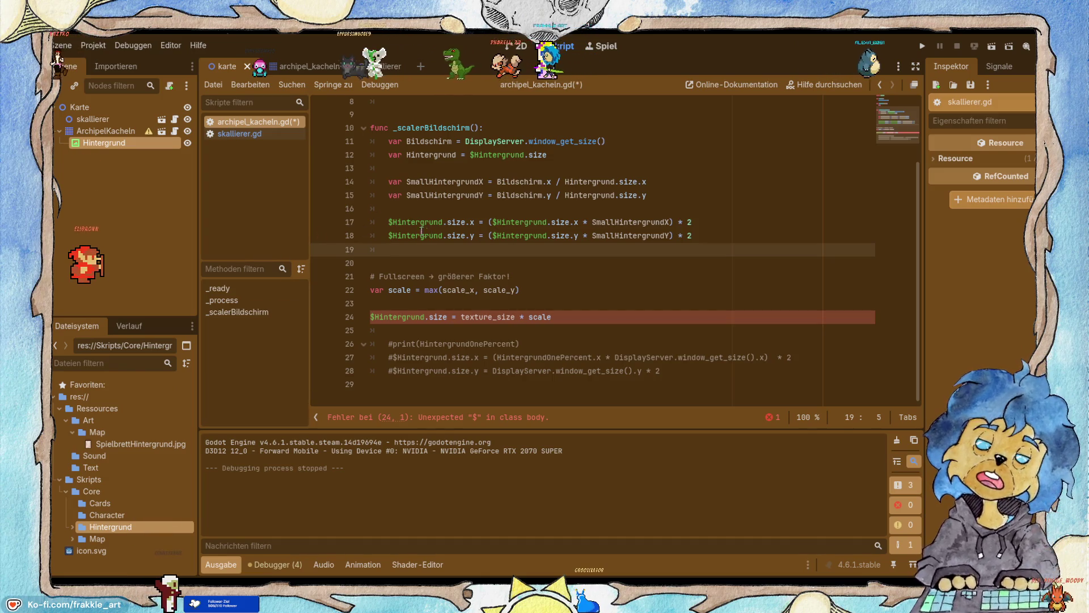
Remove the blank line above the ratio lines and go to the line after them.
left_click(396, 203)
key("Up")
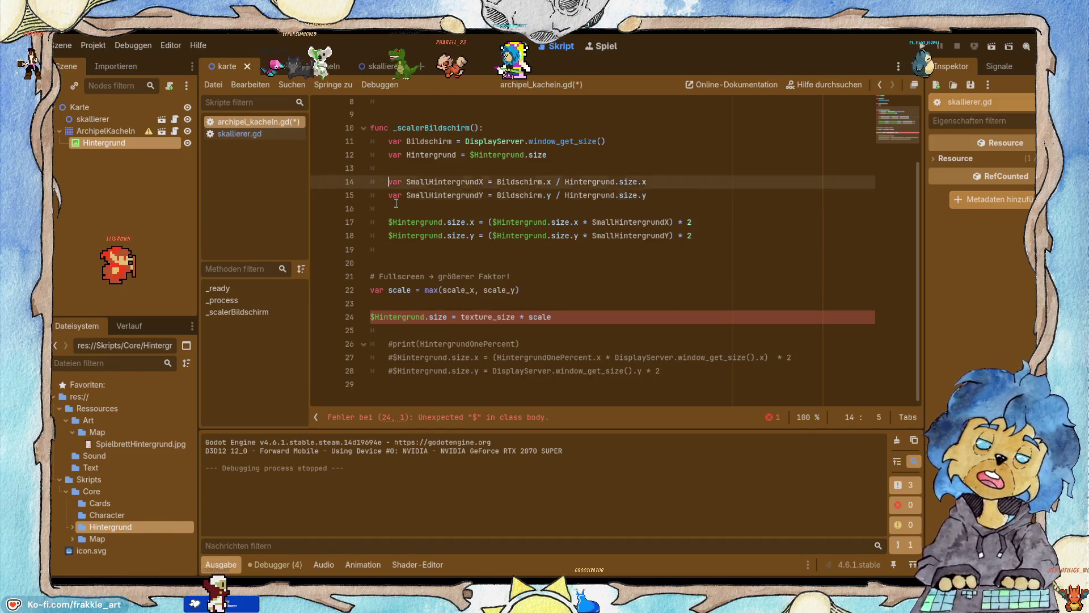
key("Up")
key("Up")
key("BackSpace")
key("BackSpace")
key("Down")
key("Down")
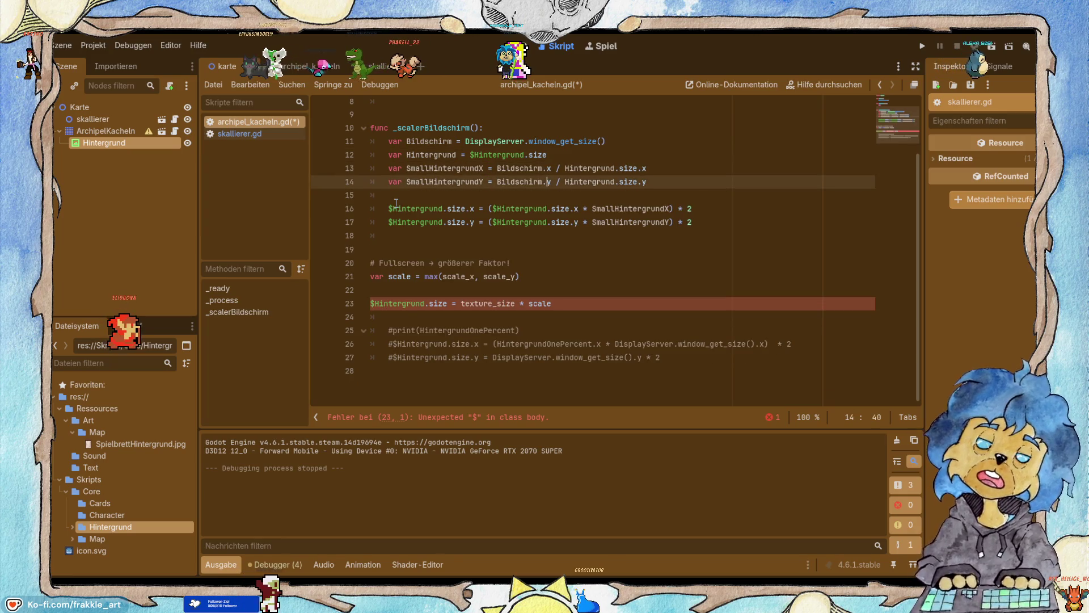
key("Down")
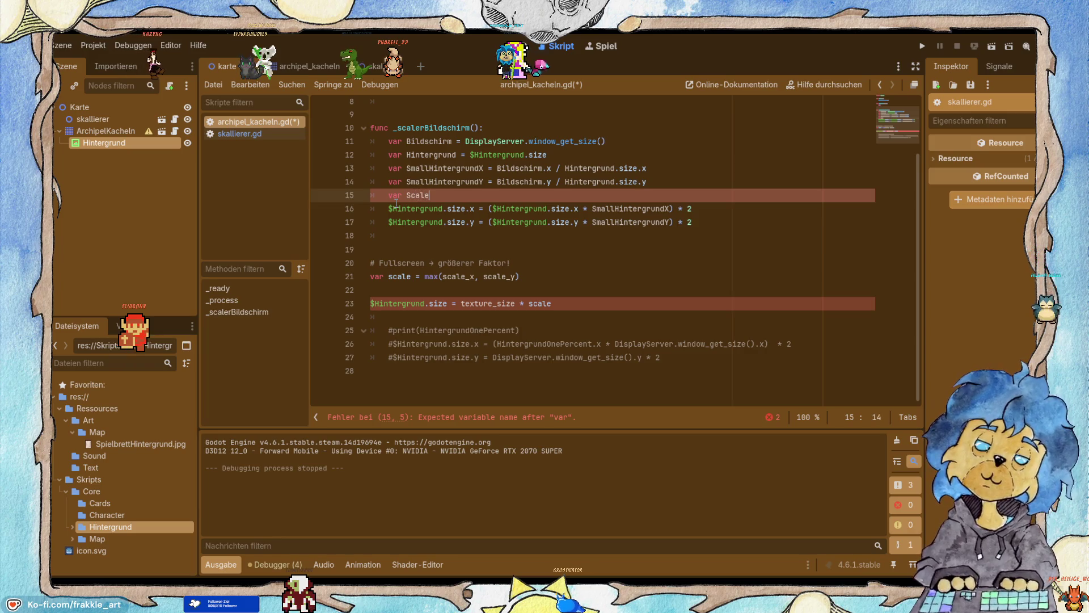
Set Scale to Vector2(SmallHintergrundX, SmallHintergrundY).
type("V")
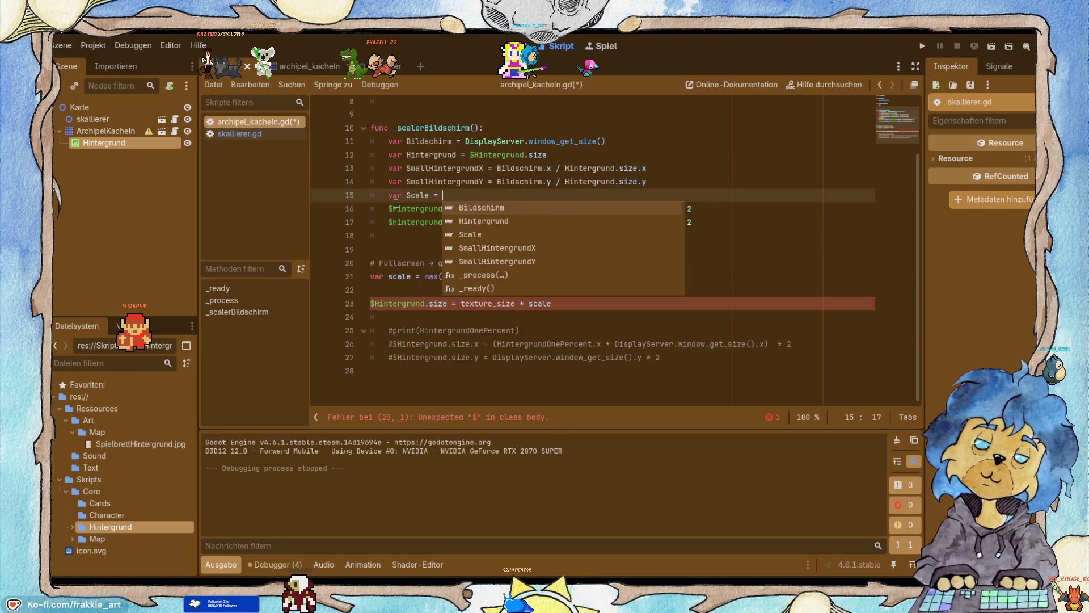
type("ector2")
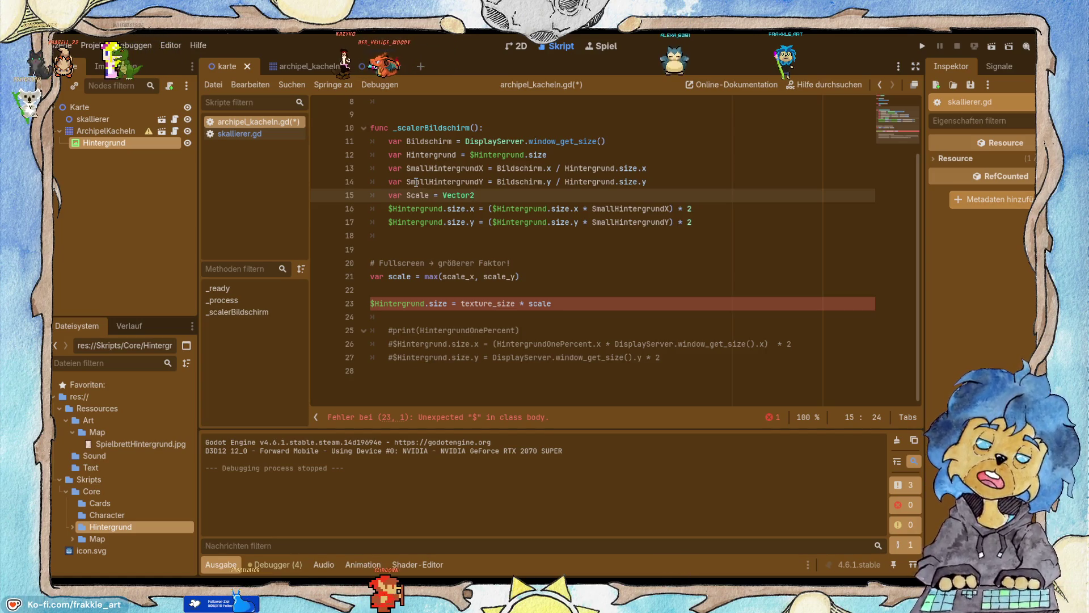
type("(")
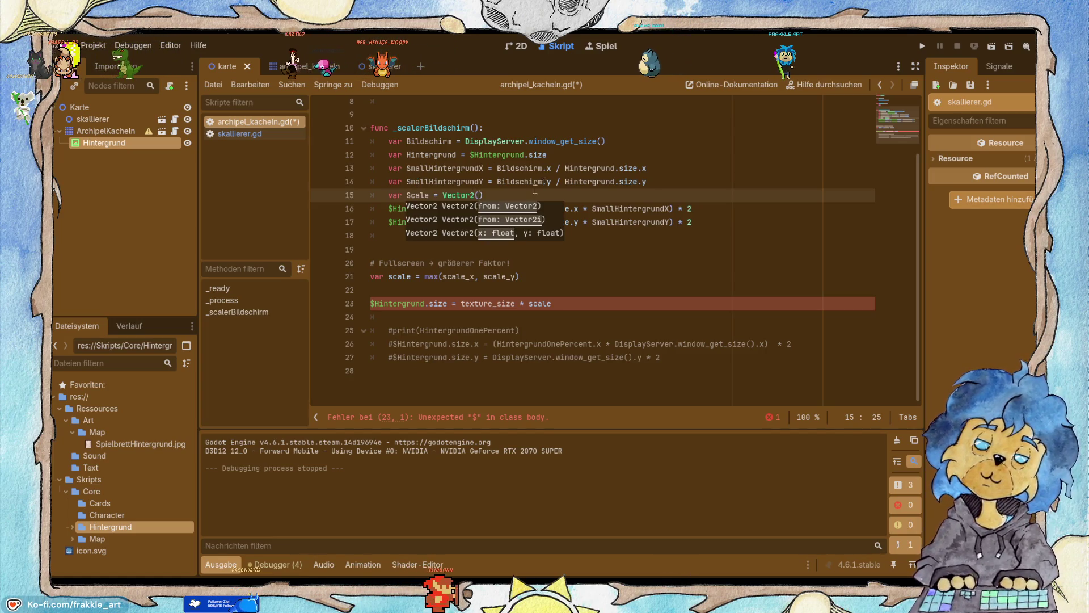
left_click(626, 263)
double_click(434, 169)
key("ctrl+c")
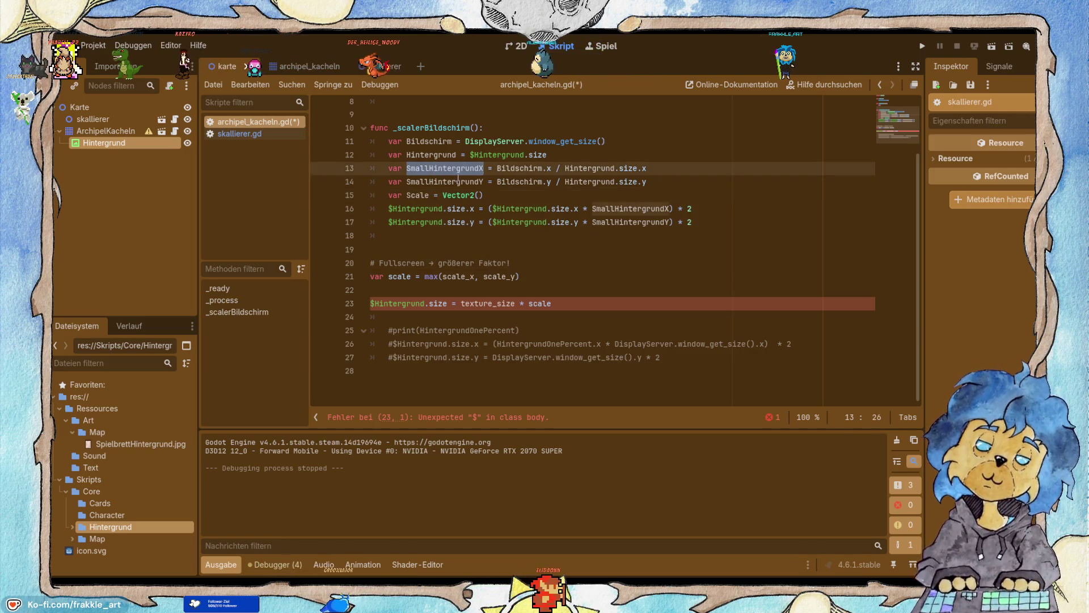
left_click(478, 195)
key("ctrl+v")
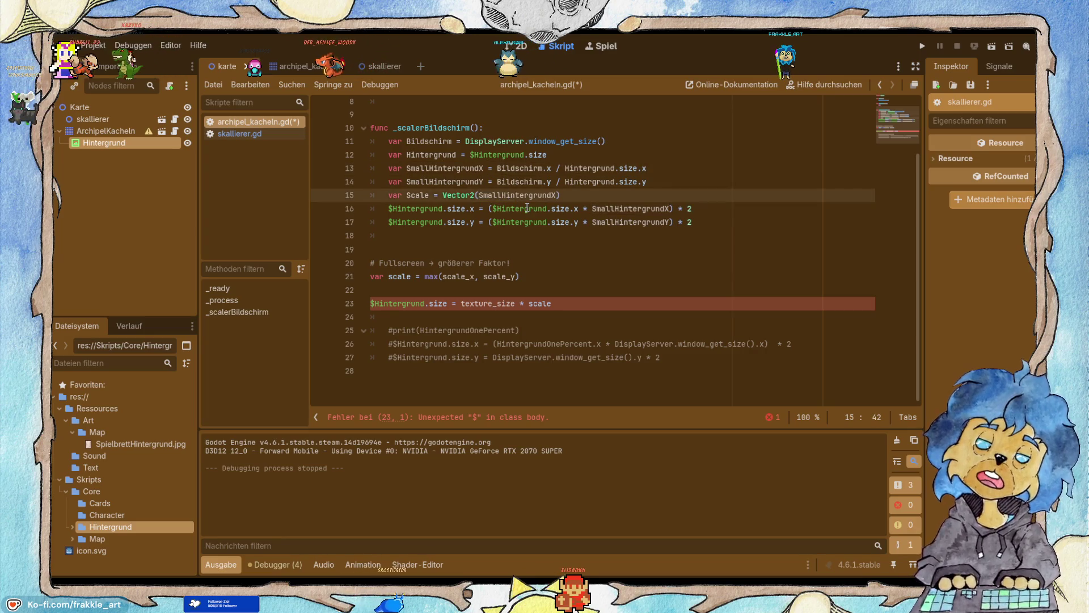
double_click(454, 182)
key("ctrl+c")
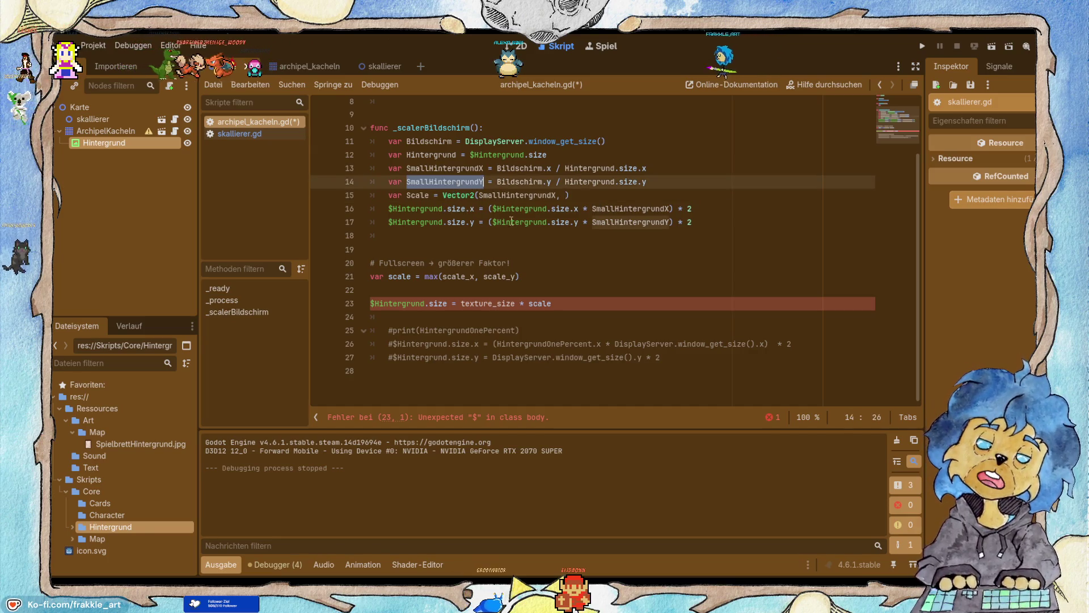
left_click(560, 196)
key("ctrl+v")
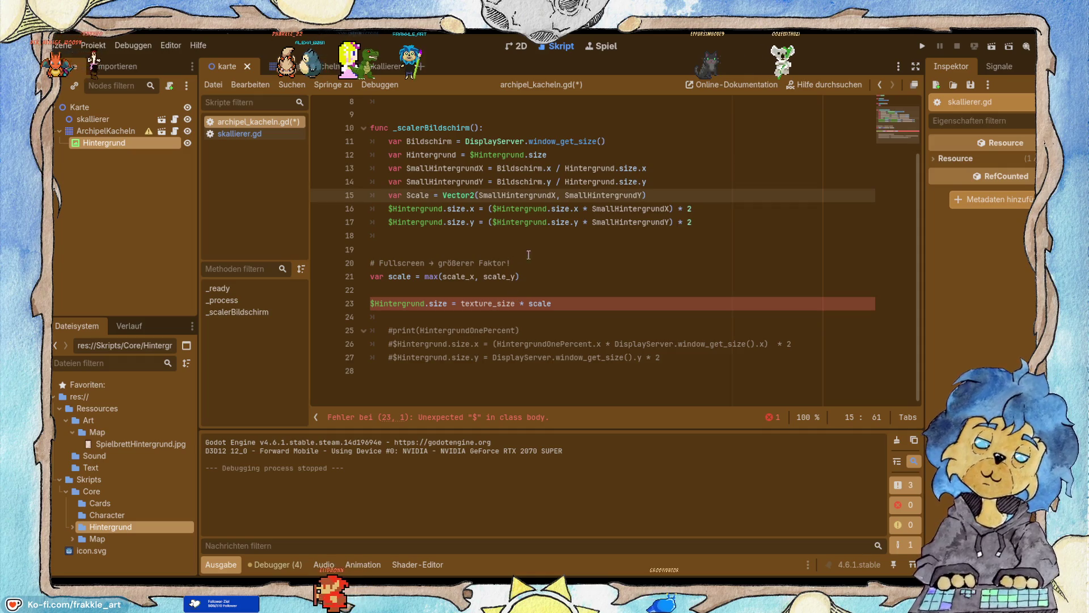
Add blank lines below Scale and comment out the old size assignment with #.
key("Return")
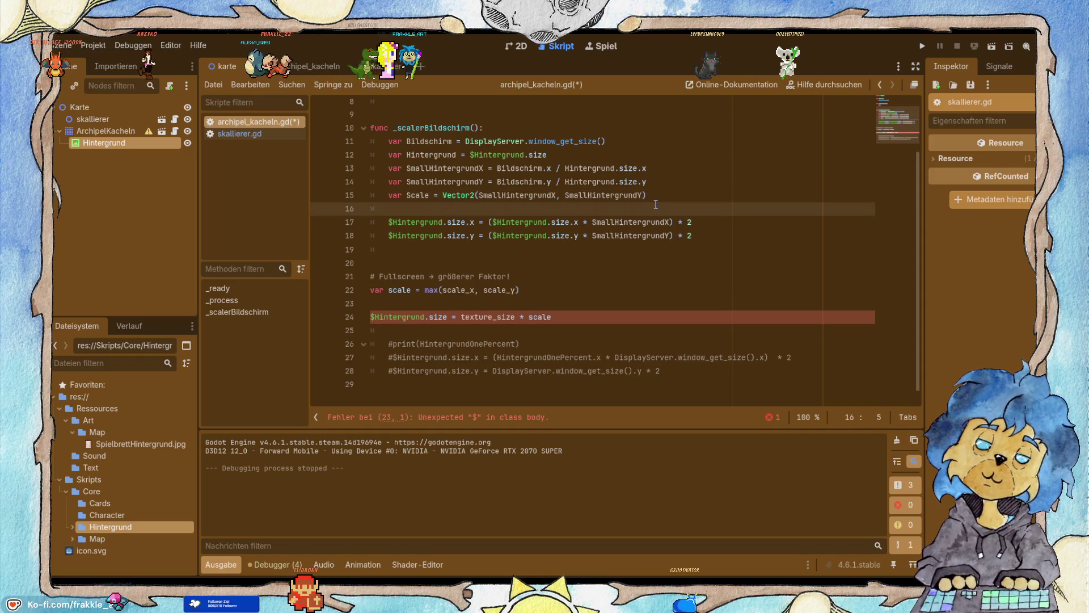
key("Return")
key("Down")
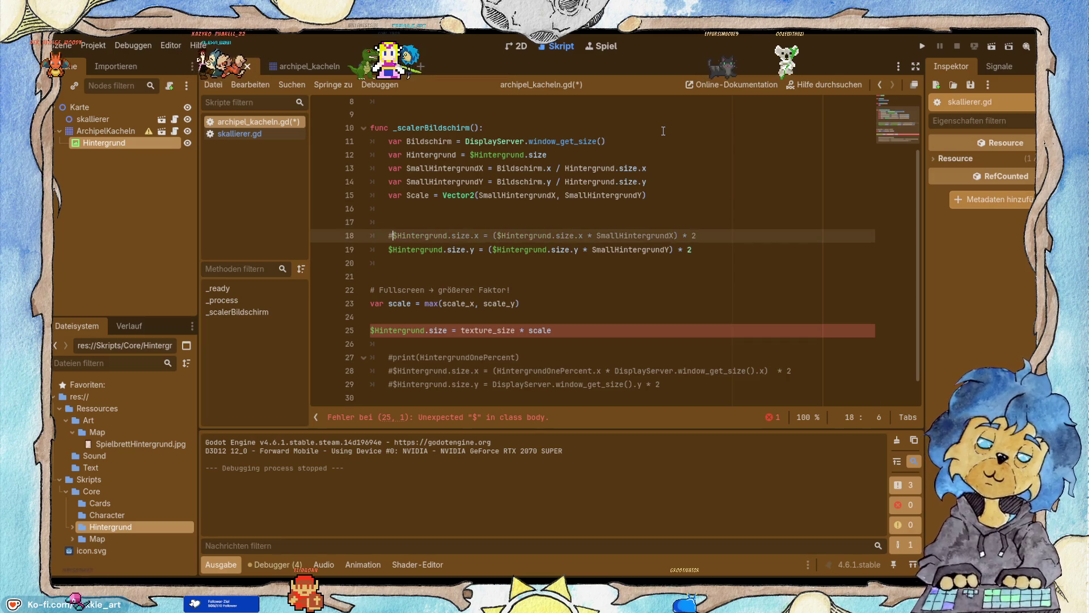
key("Down")
type("#")
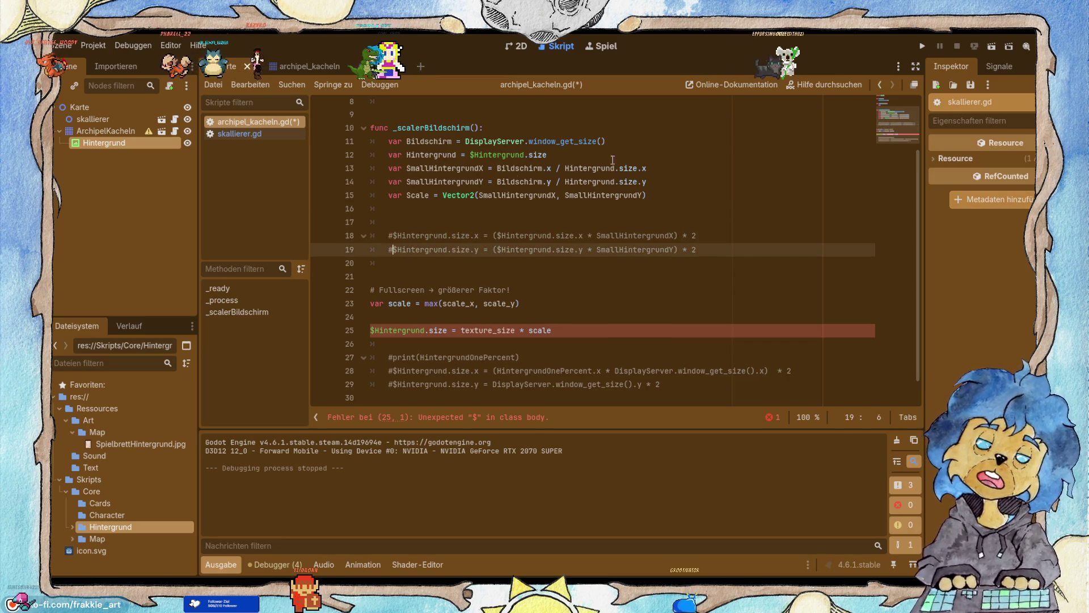
Write $Hintergrund.size = Hintergrund * Scale on line 16.
left_click(406, 209)
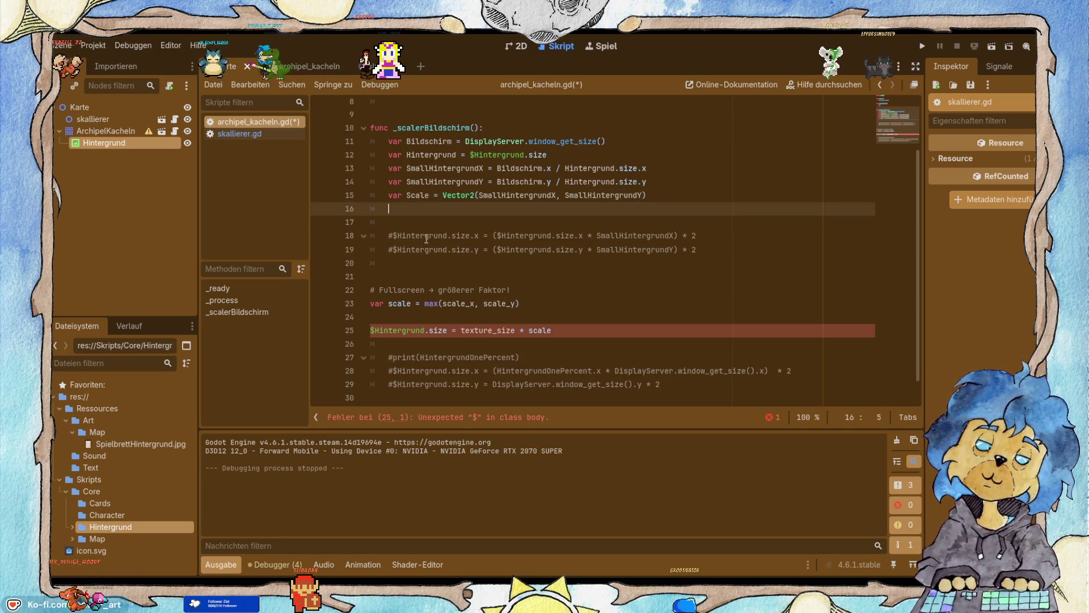
left_click_drag(472, 235, 394, 238)
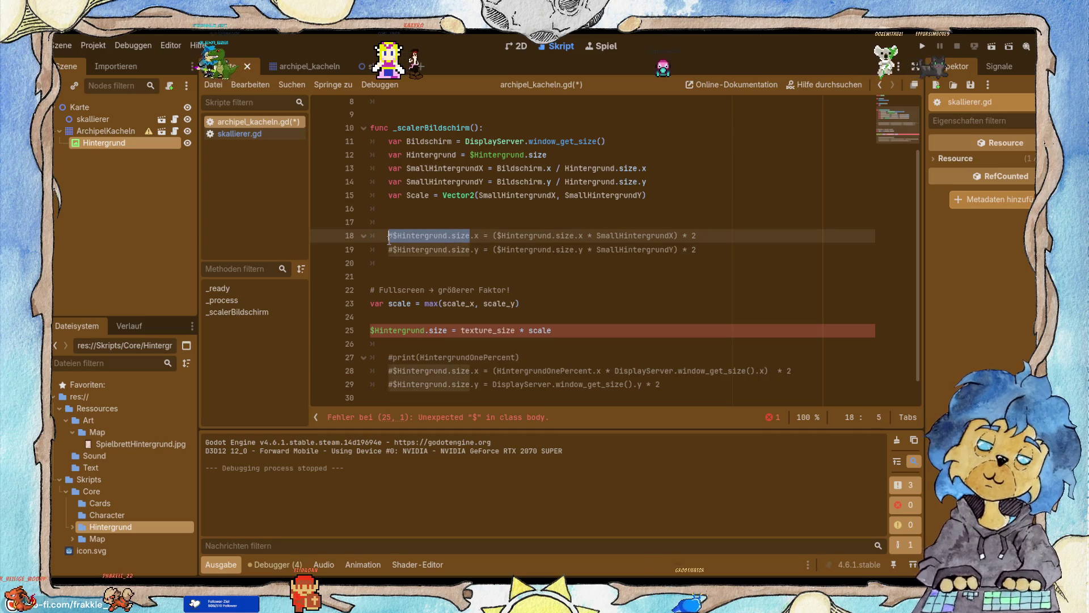
key("ctrl+c")
left_click(511, 208)
key("ctrl+v")
type("=")
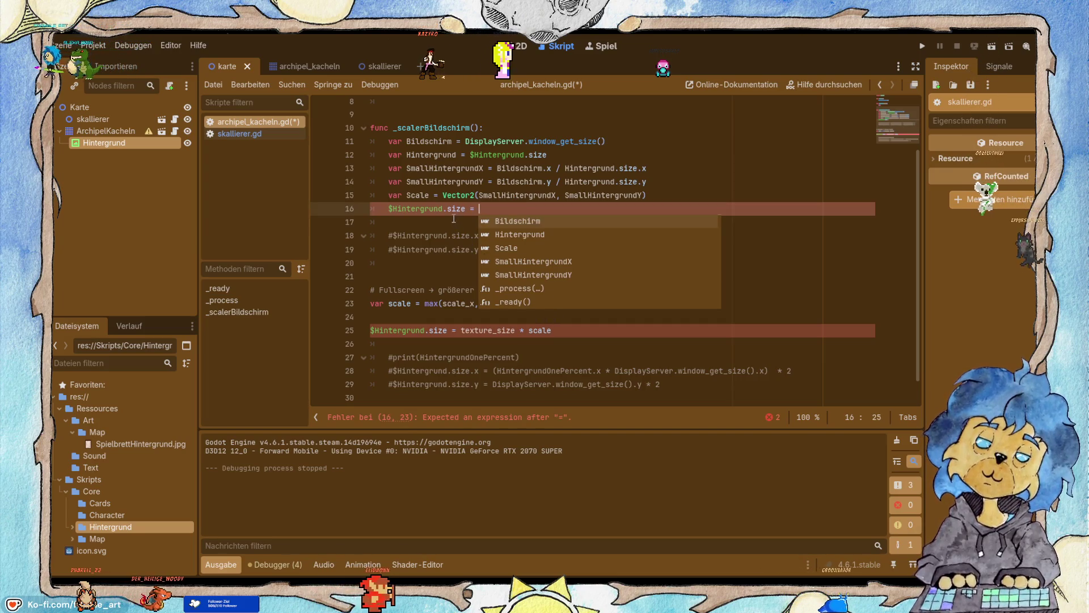
double_click(431, 154)
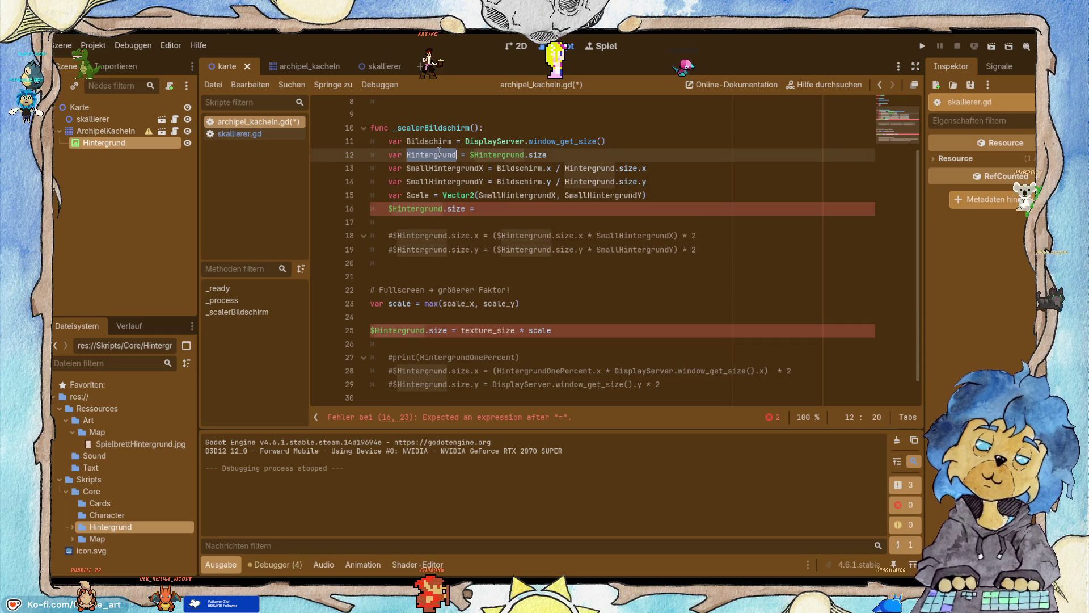
left_click(512, 205)
type("Hintergrund *")
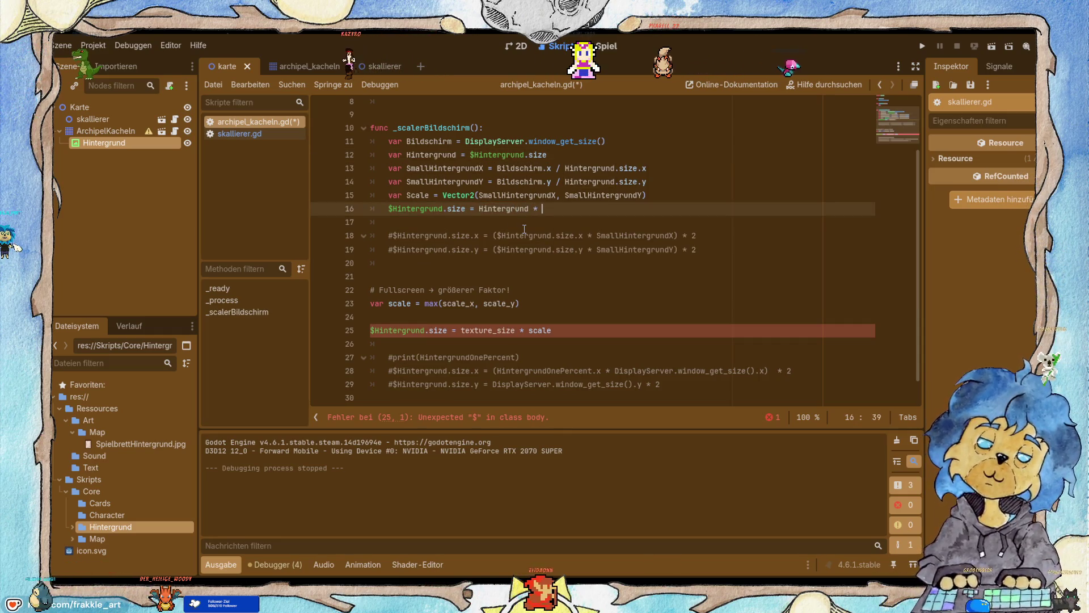
double_click(417, 196)
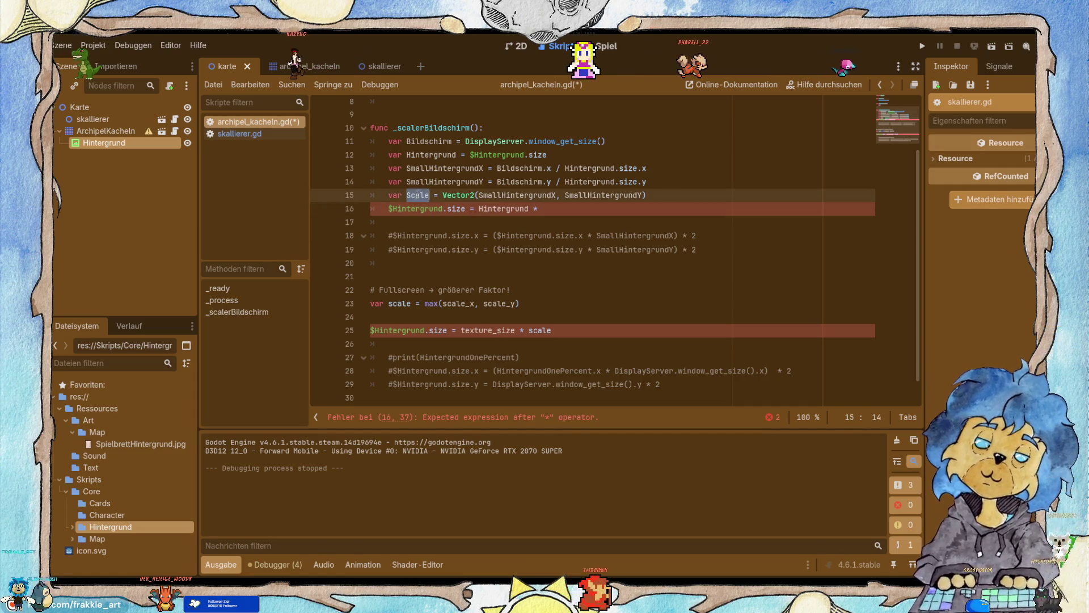
left_click(547, 209)
type("Scale")
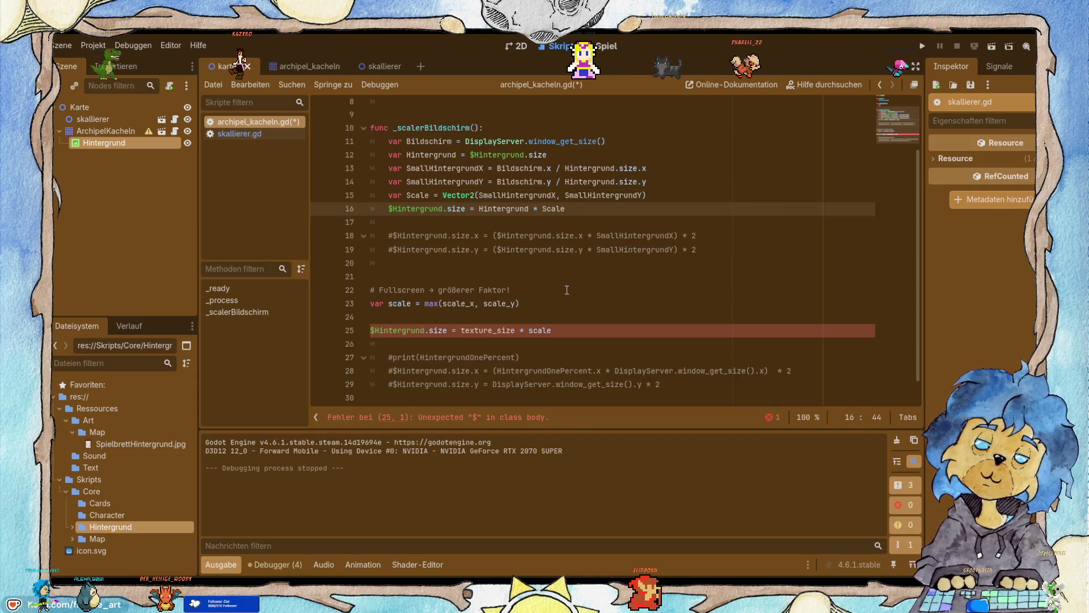
Delete the fullscreen comment, max(scale_x, scale_y) and texture_size lines, then run the game.
left_click_drag(586, 330, 294, 298)
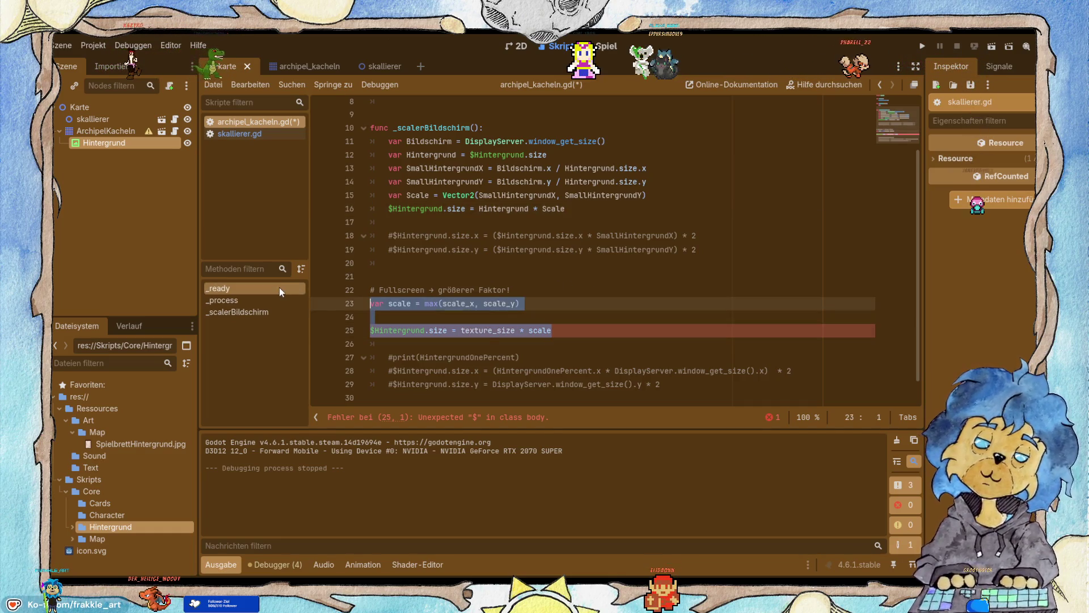
key("BackSpace")
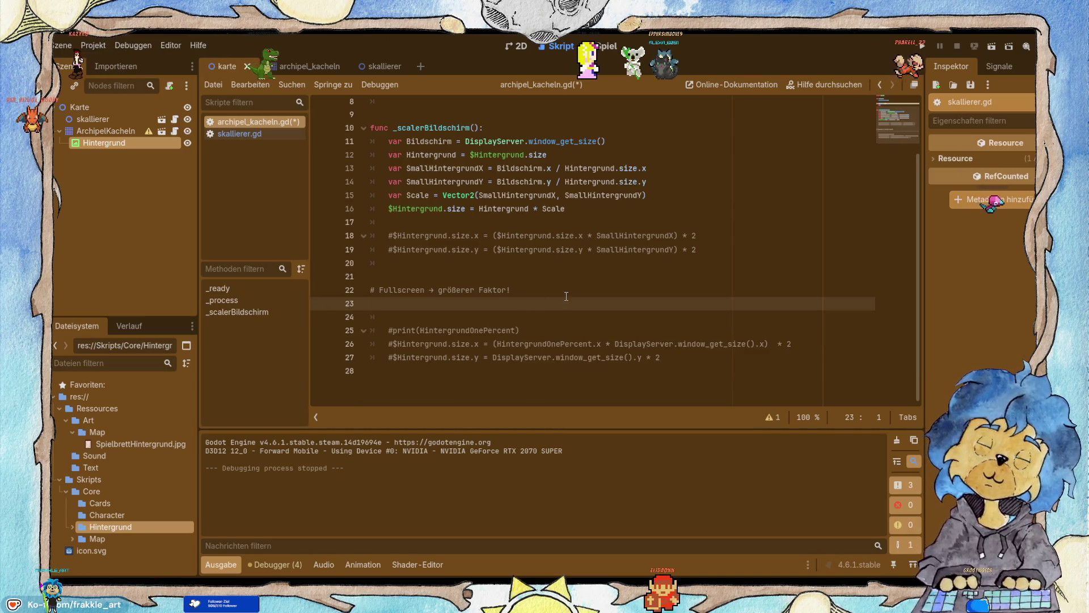
key("shift+Up")
key("BackSpace")
key("BackSpace")
key("BackSpace")
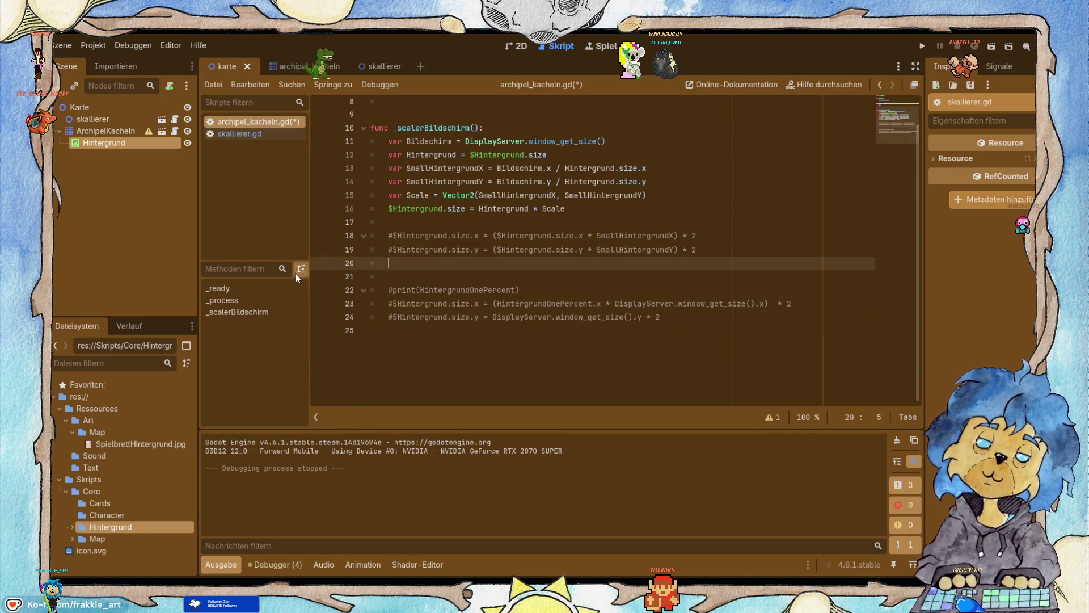
left_click(928, 45)
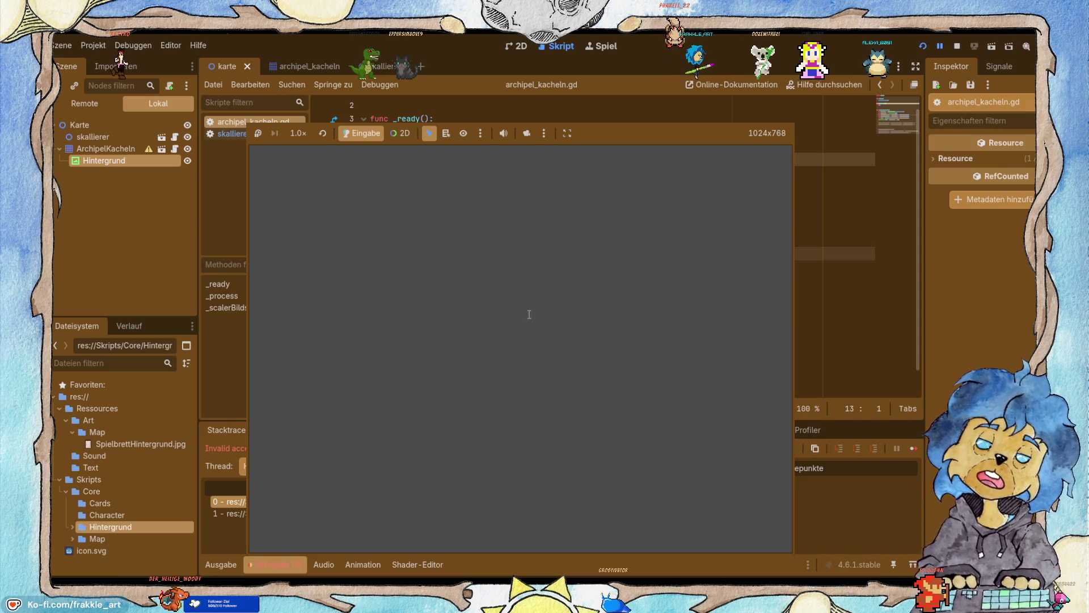
Remove size. from the Hintergrund divisors on lines 13 and 14, then save and rerun.
left_click(956, 47)
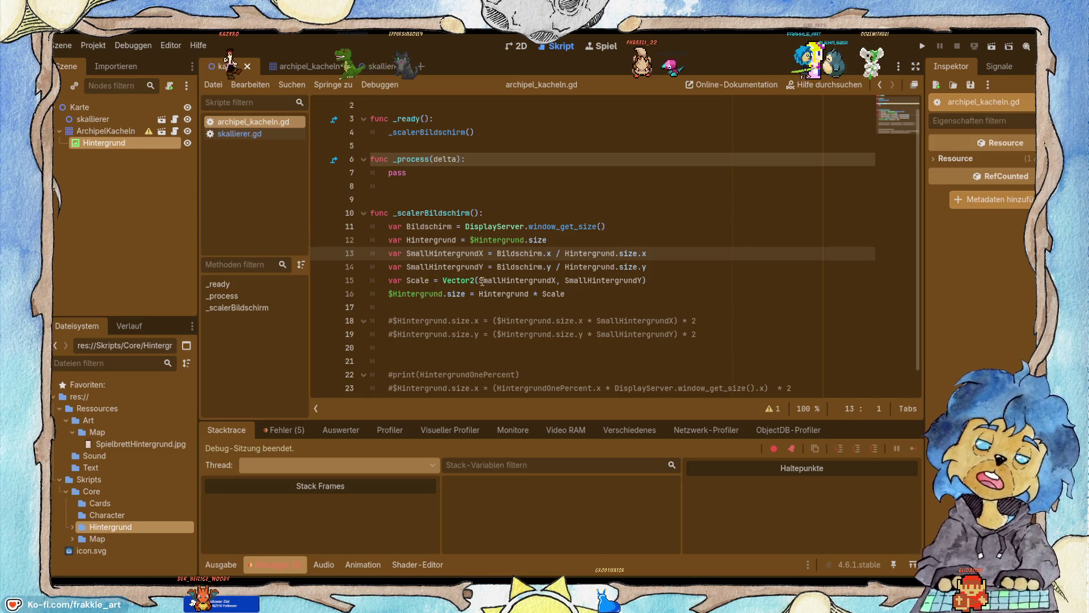
double_click(624, 254)
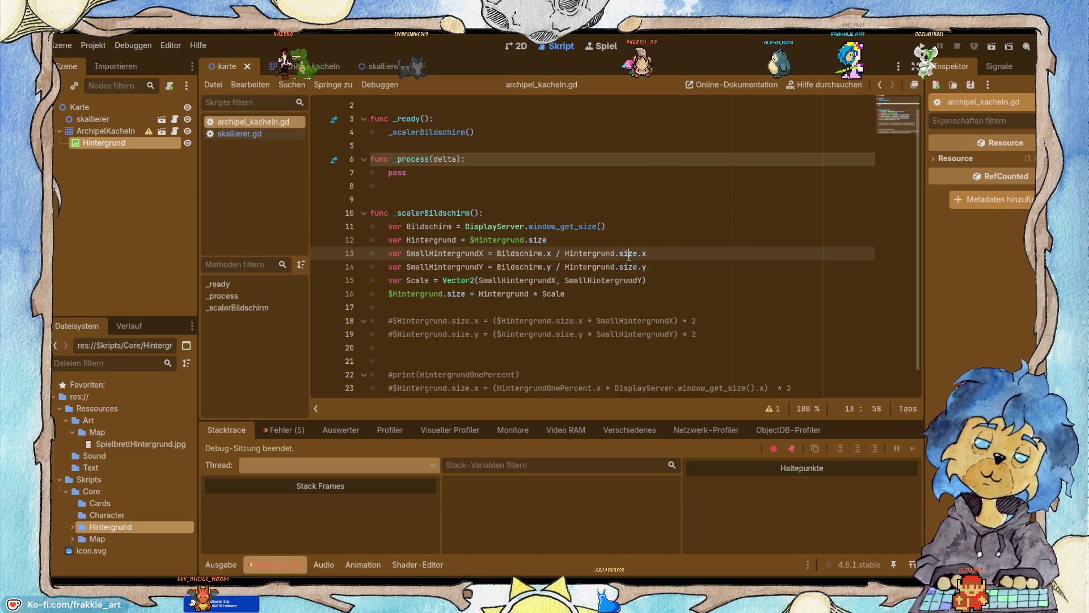
double_click(590, 254)
left_click(625, 254)
double_click(624, 253)
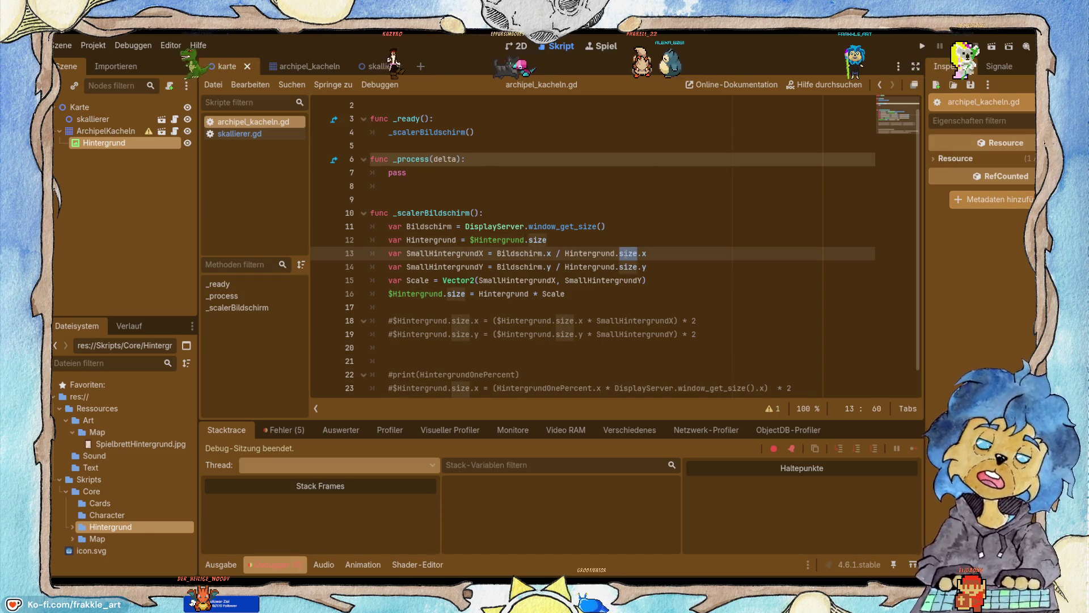
key("ctrl+d")
key("BackSpace")
key("BackSpace")
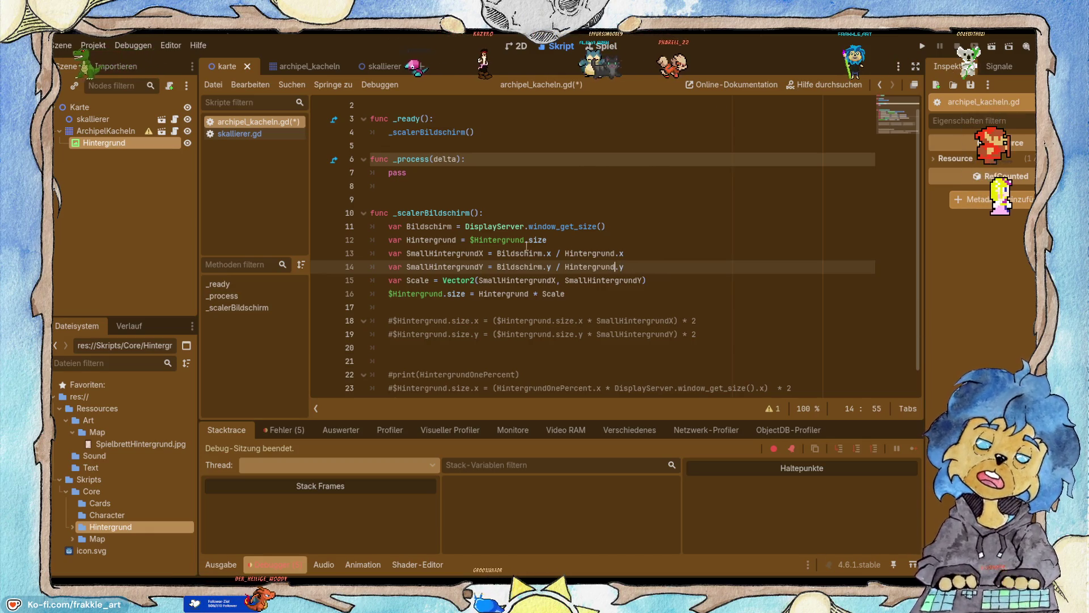
left_click(991, 47)
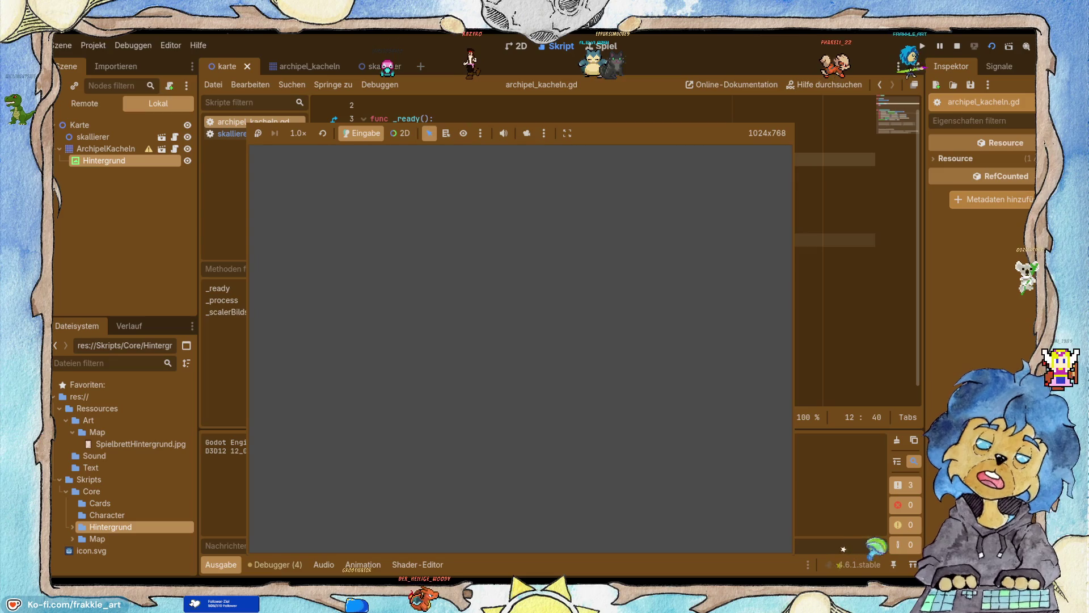
Change line 16 to Hintergrund * (Scale * 2), save, and run the game.
key("F8")
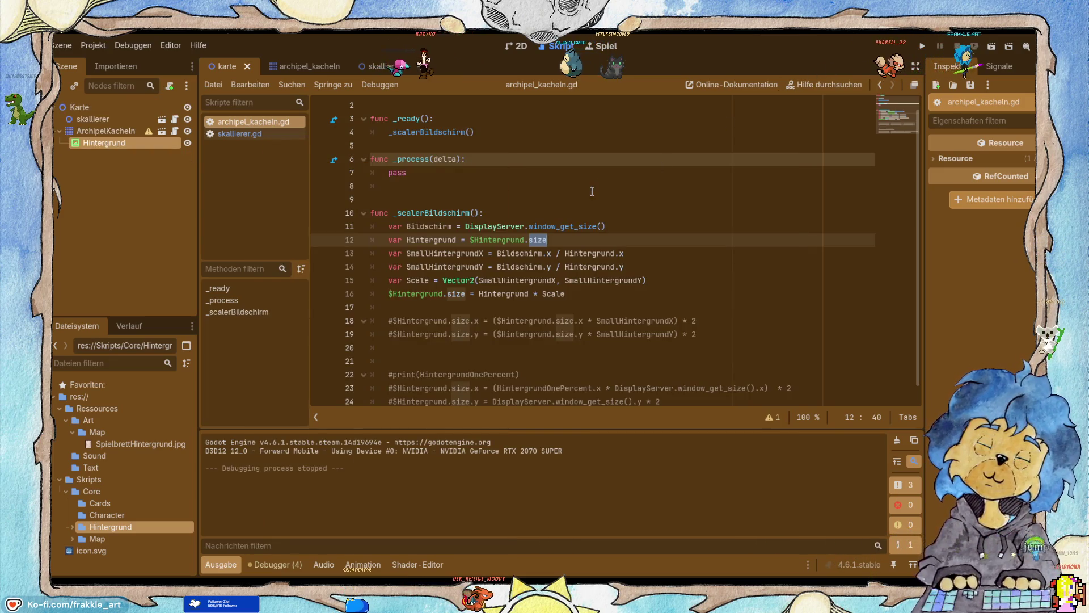
left_click(572, 294)
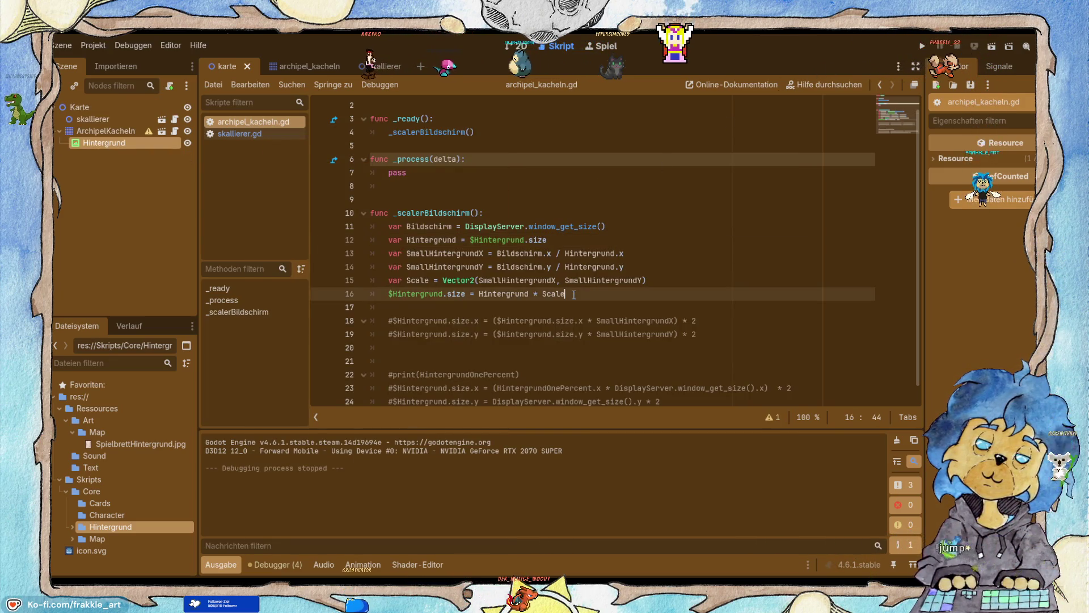
type(" * 2")
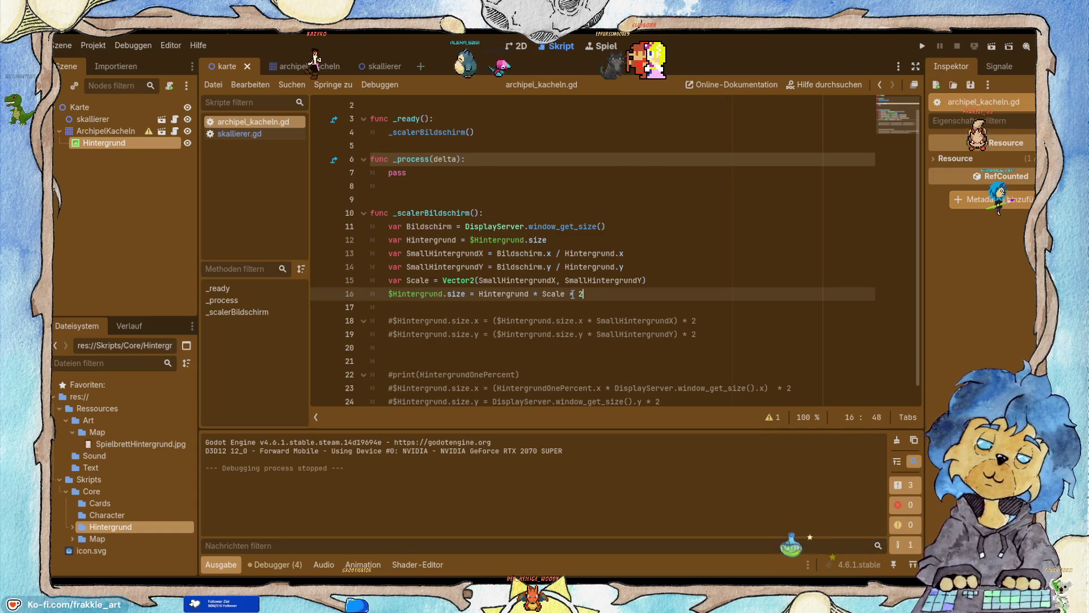
key("Left")
key("Left")
key("Left")
key("Left")
key("Left")
type("(")
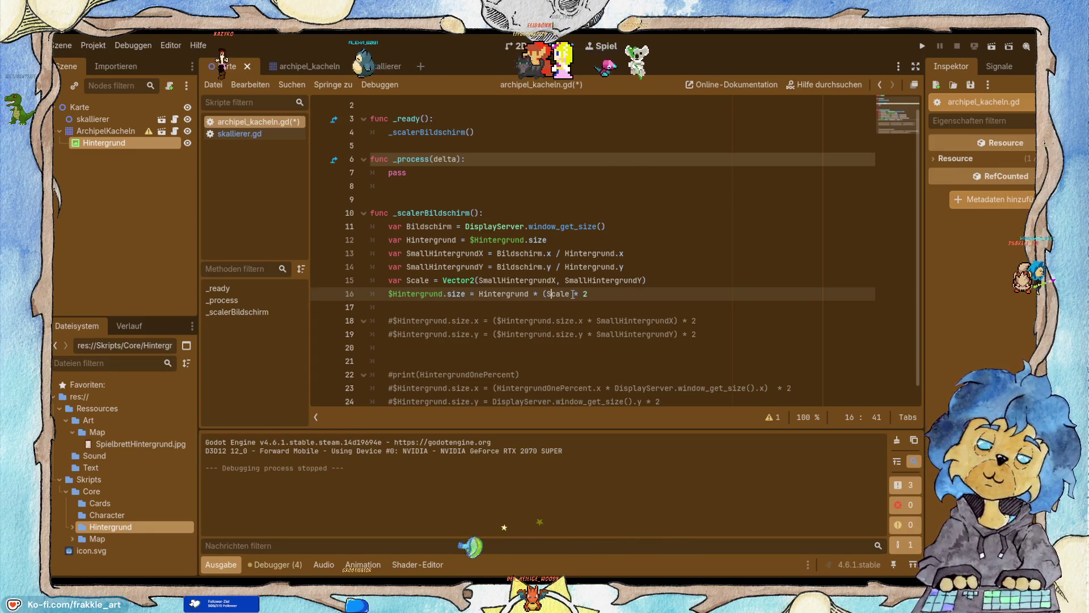
key("Down")
key("Down")
key("Home")
key("Up")
key("Up")
key("End")
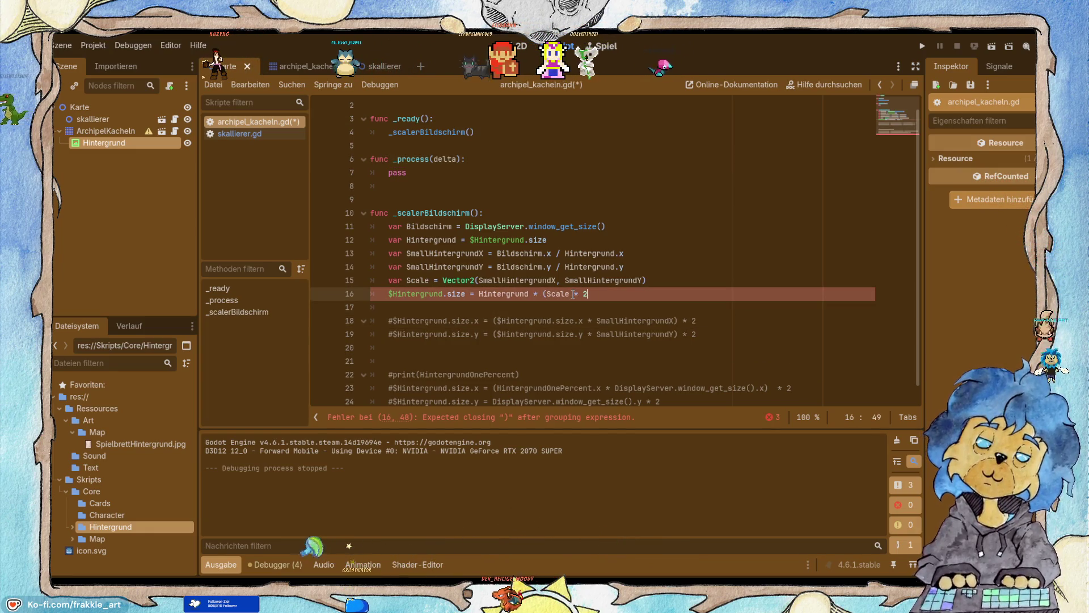
key("ctrl+s")
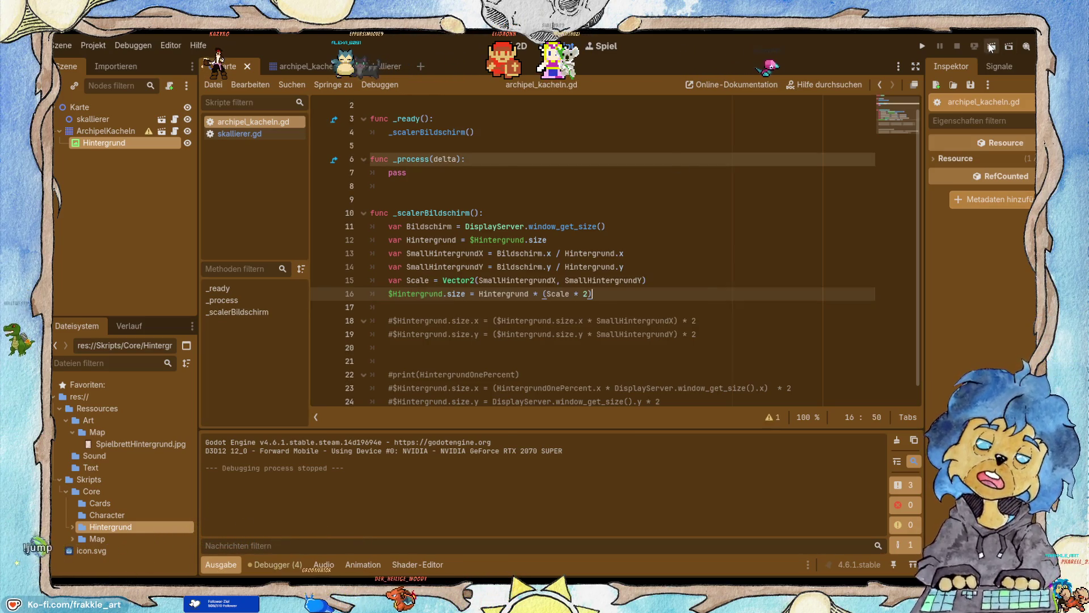
left_click(923, 45)
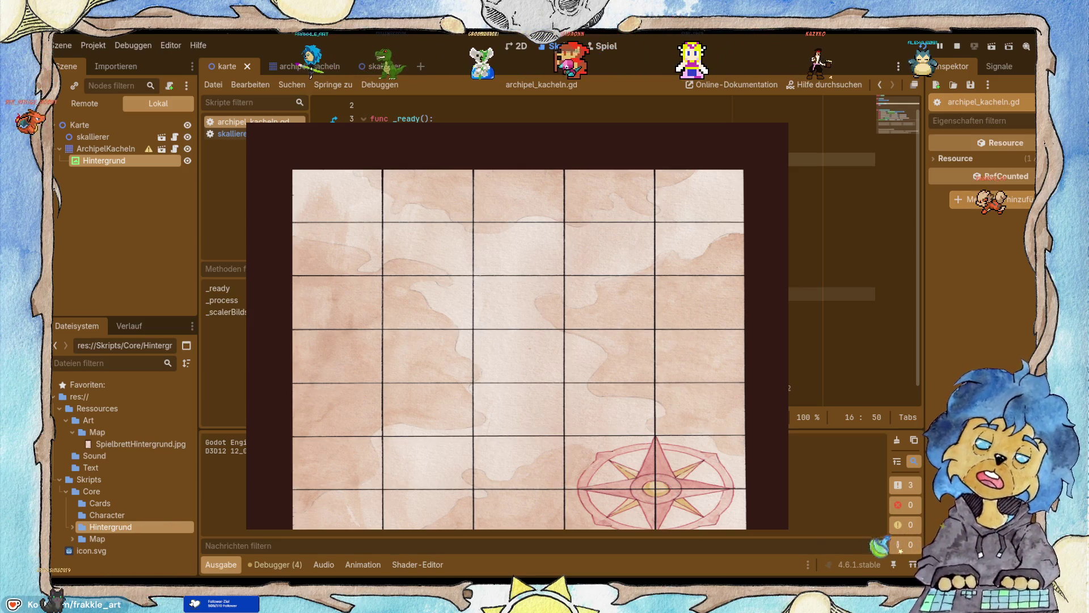
Revert line 16 to Hintergrund * Scale and stop the game.
key("BackSpace")
key("BackSpace")
key("BackSpace")
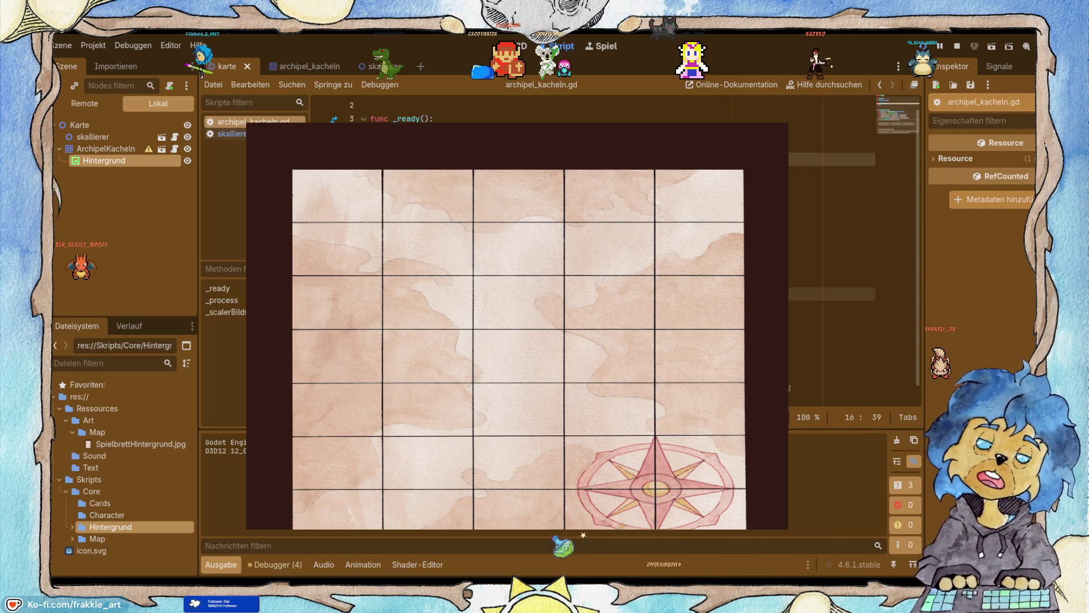
left_click(955, 45)
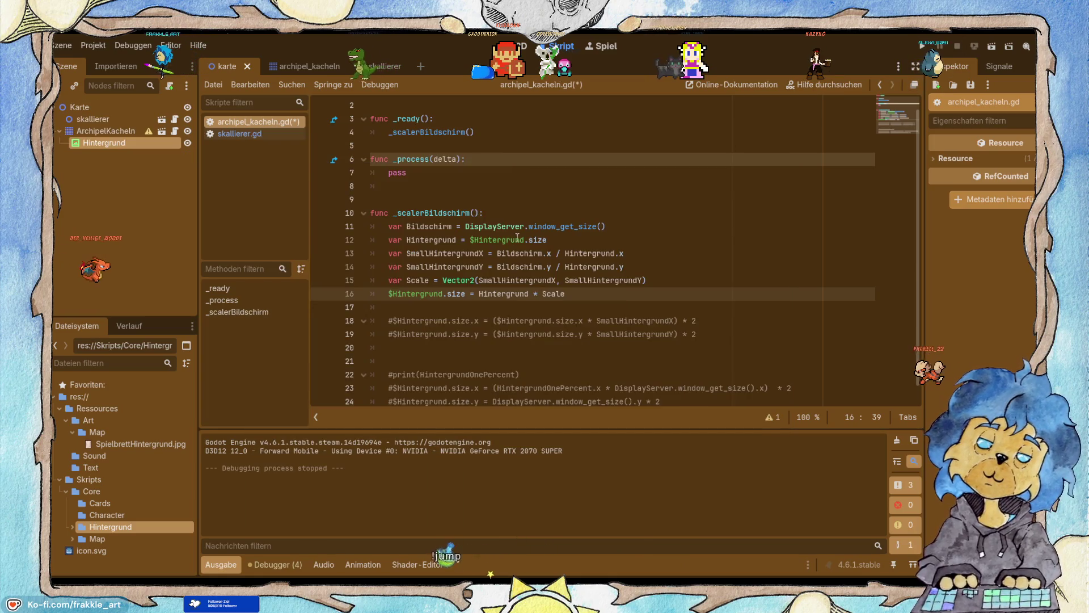
Append * 2 to $Hintergrund.size on line 12, save, and test-run the game.
left_click(480, 293)
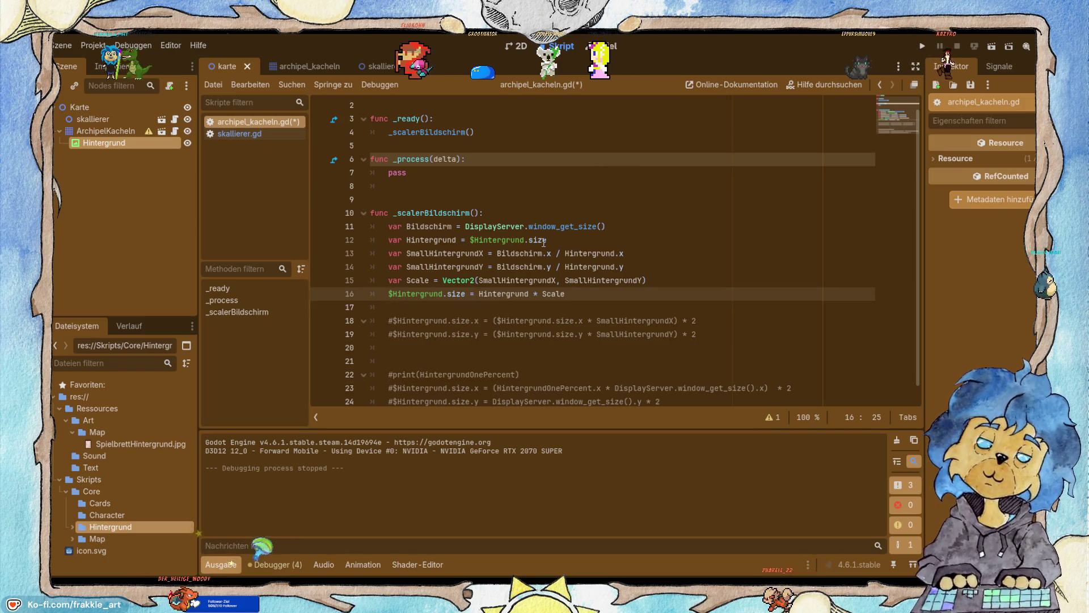
left_click(575, 245)
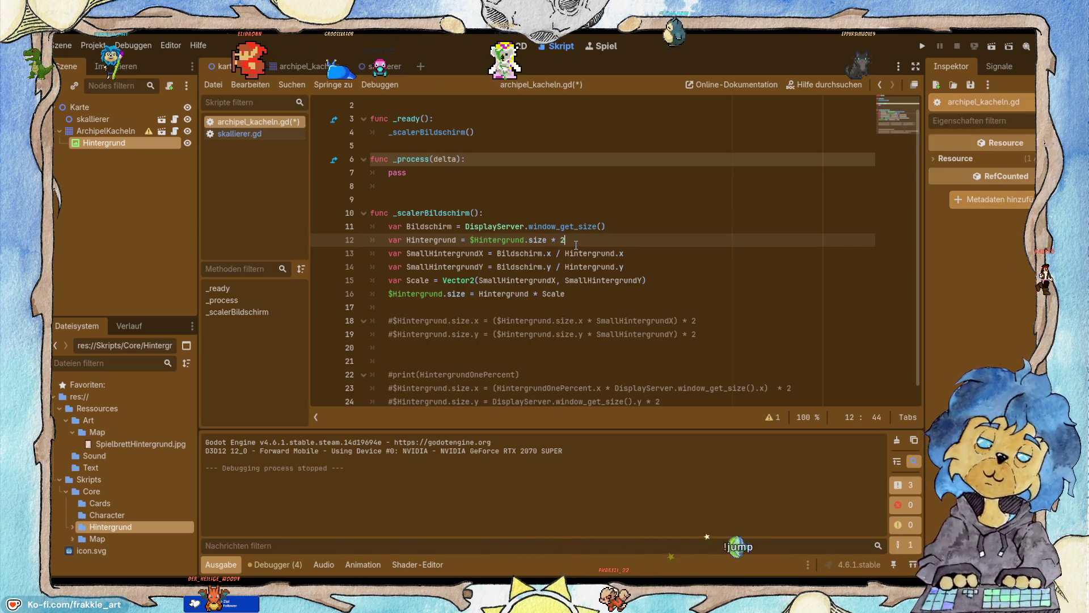
type("* 2")
key("ctrl+s")
key("F5")
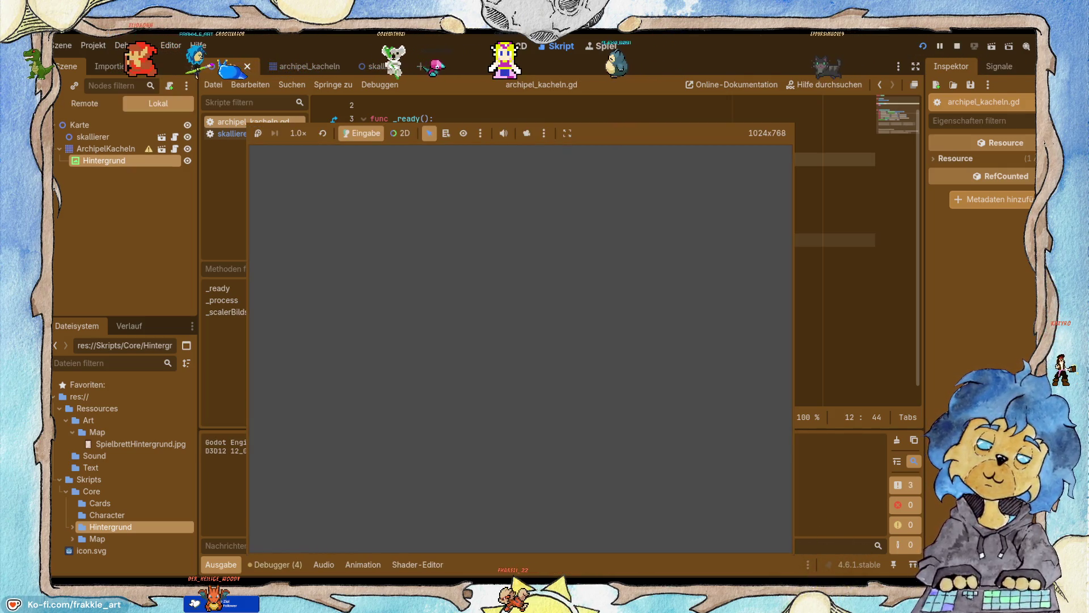
left_click(959, 46)
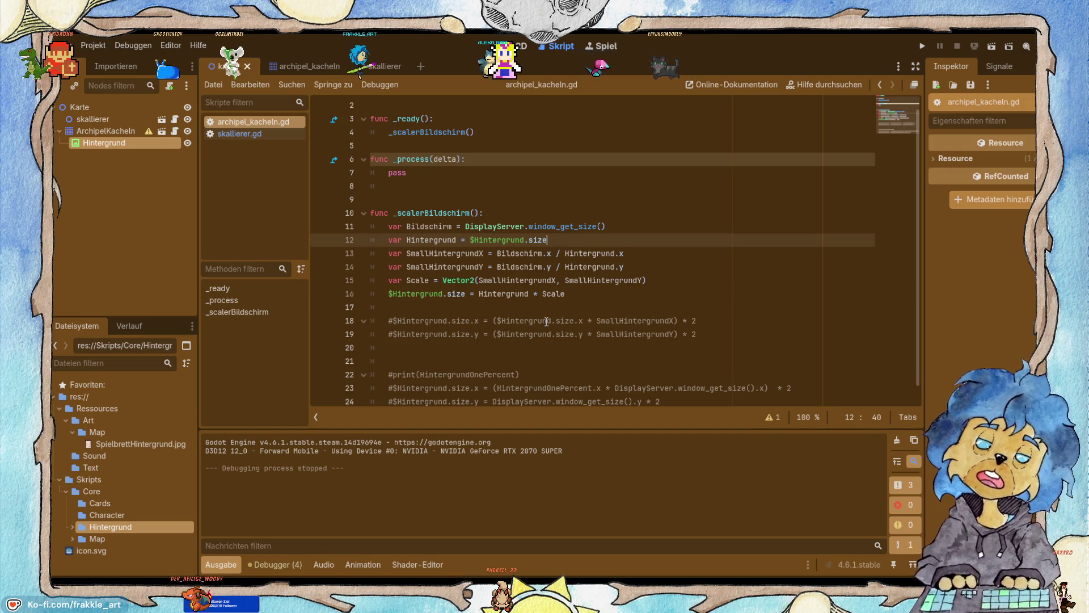
Make line 16 use (Hintergrund * 2) * Scale, then run and stop the game.
left_click(480, 293)
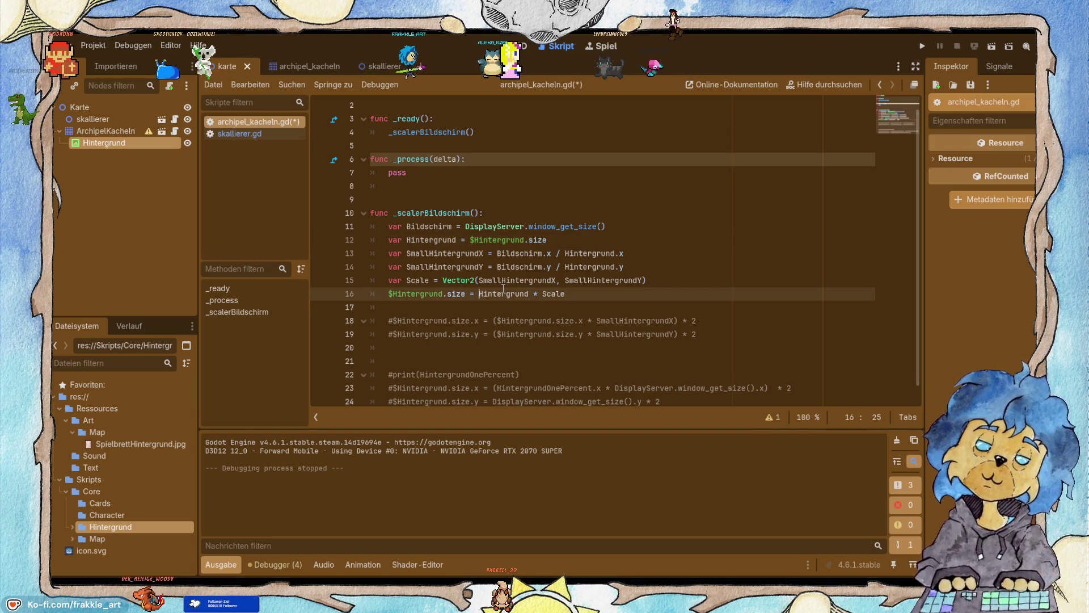
type("(Hintergrund")
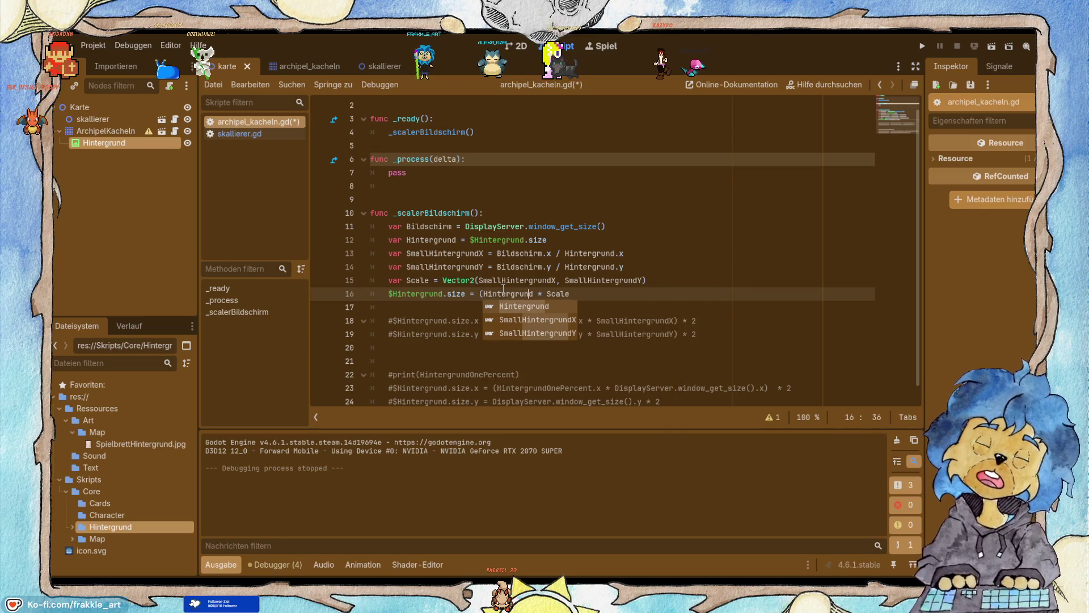
type(" *")
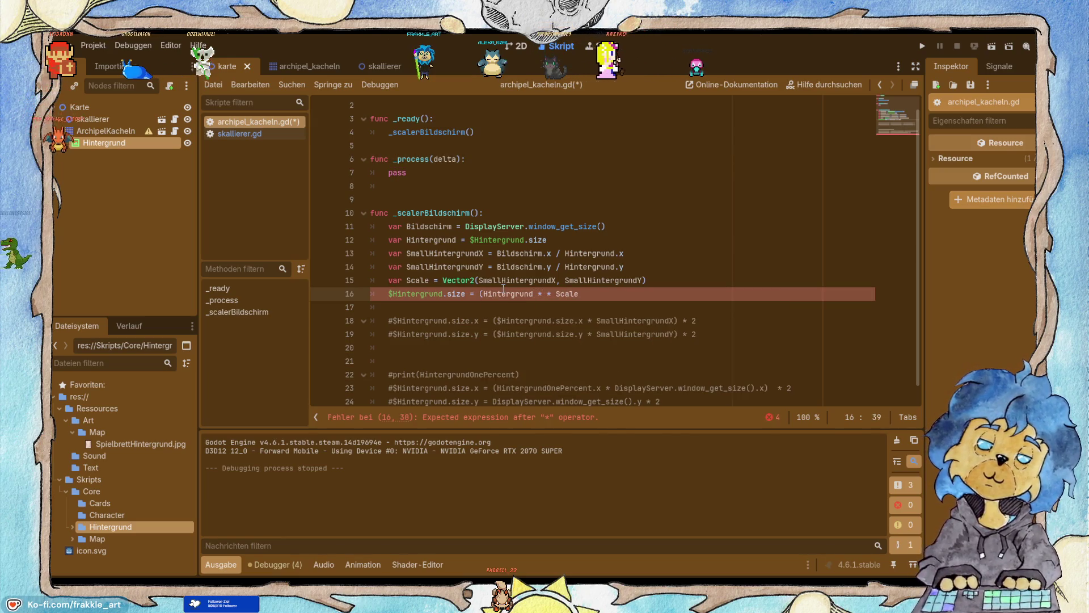
type(" 2)")
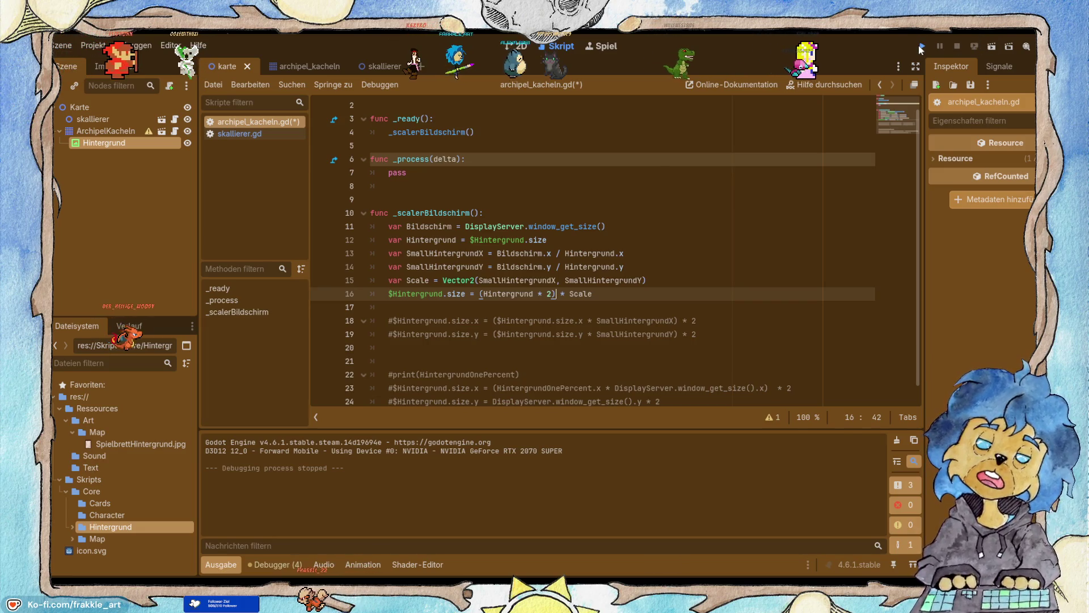
left_click(921, 47)
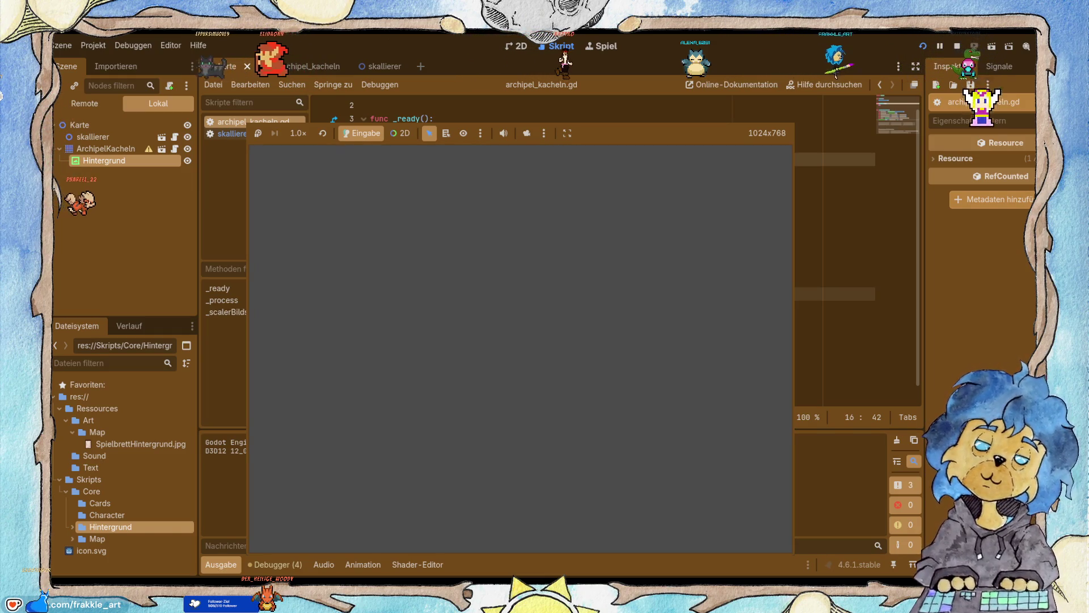
key("F8")
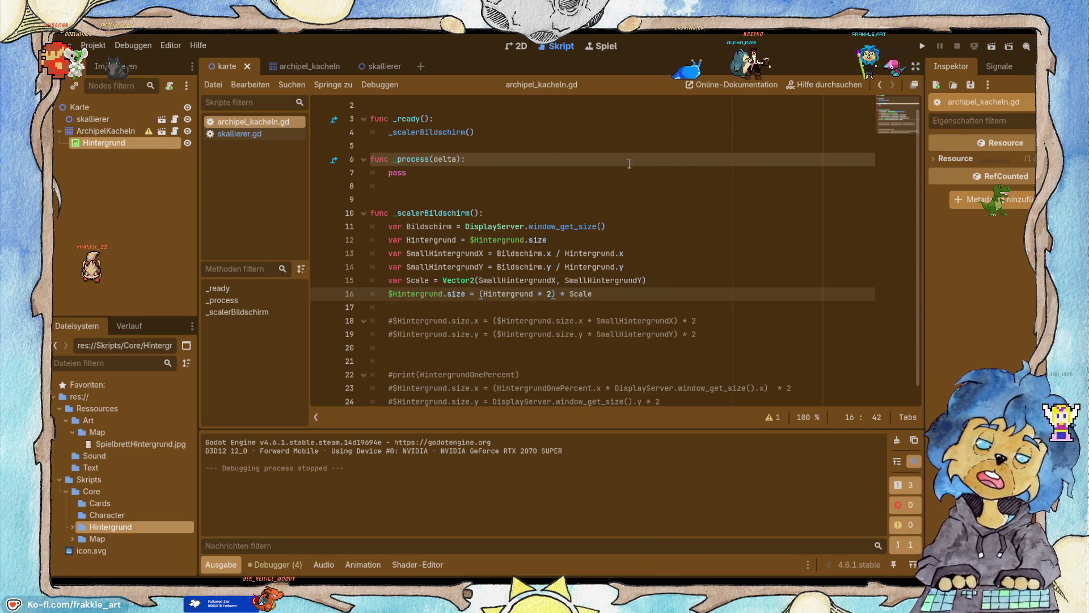
Inspect the Hintergrund node and change line 16 to set $Hintergrund.size.x.
left_click(106, 131)
left_click(110, 144)
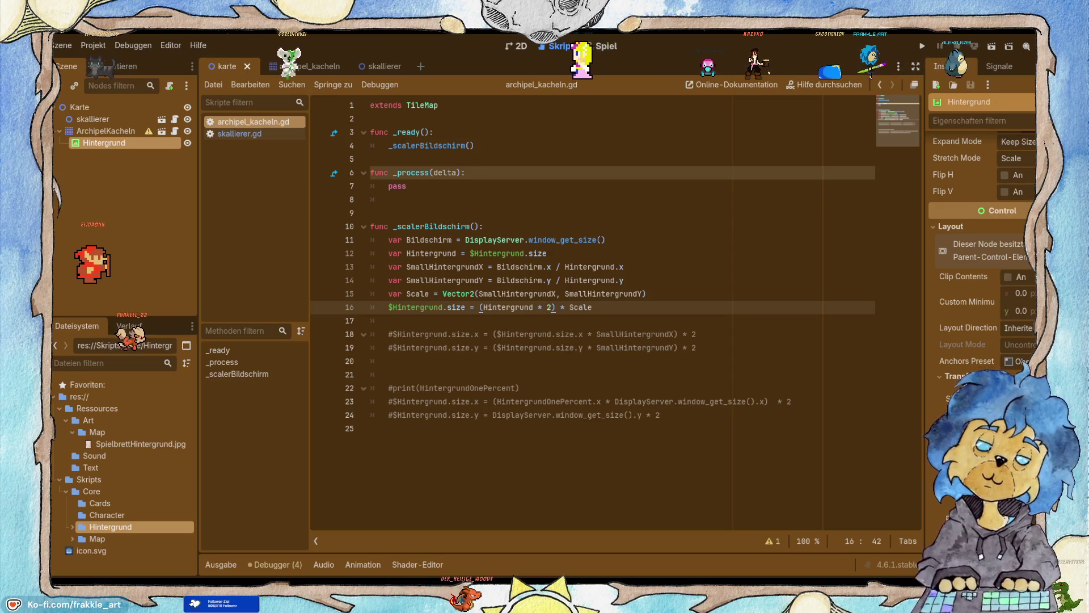
left_click(466, 307)
type(".x")
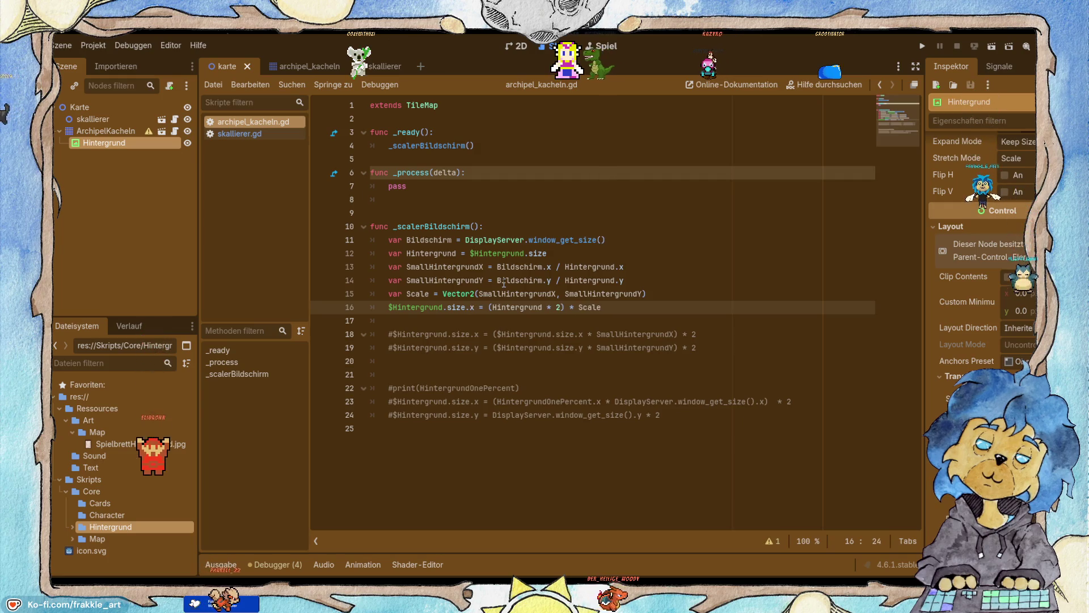
Duplicate it as a size.y line using Hintergrund * 4, save, and run the game.
left_click(614, 308)
key("Return")
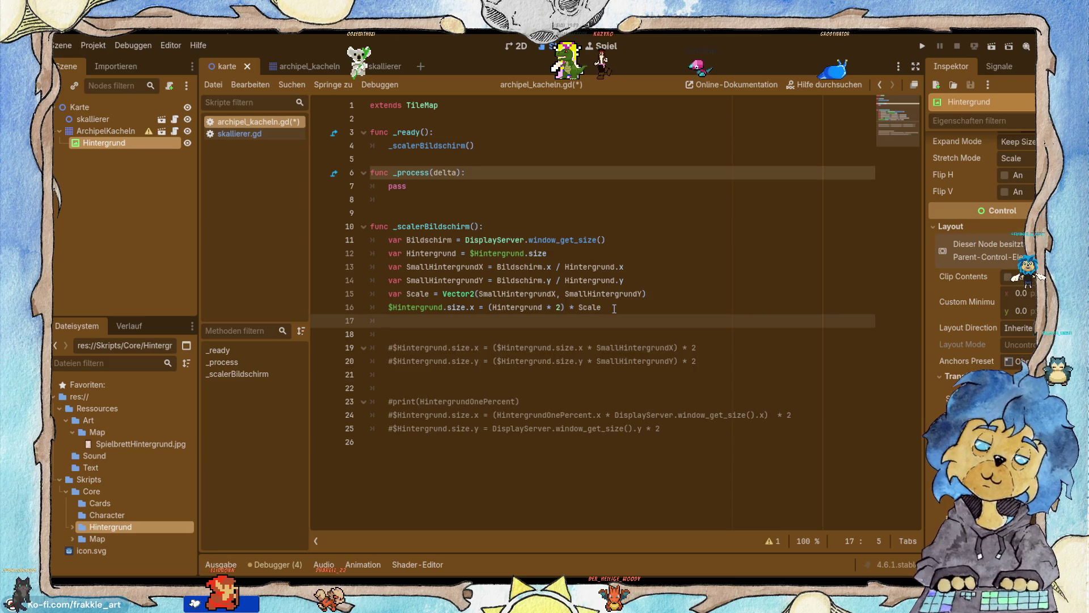
left_click_drag(388, 307, 622, 310)
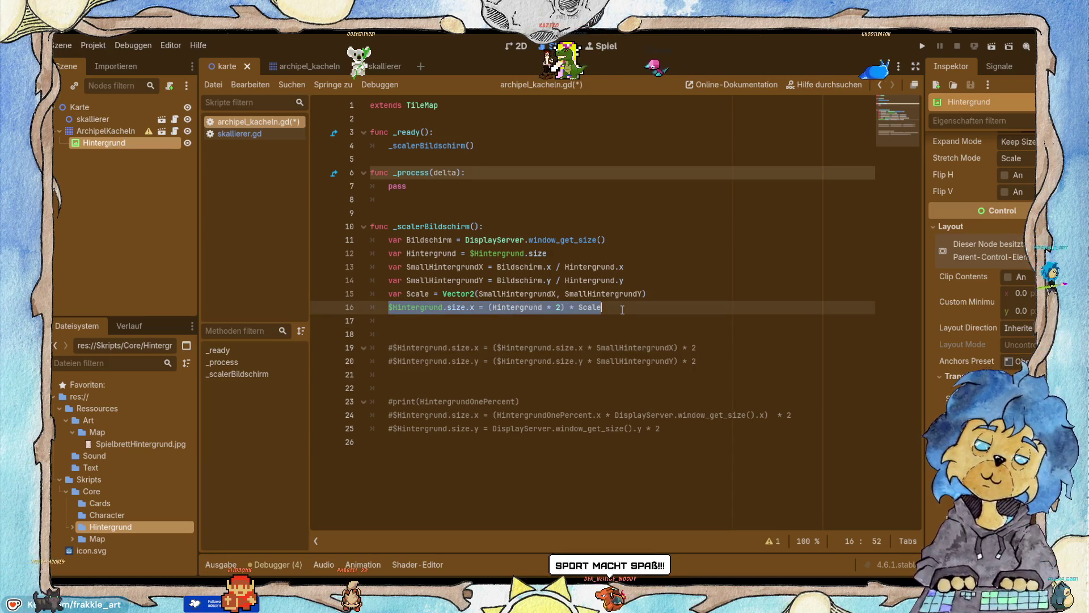
key("ctrl+c")
key("Down")
key("ctrl+v")
left_click(474, 321)
key("BackSpace")
type("y")
key("Right")
key("Right")
key("Right")
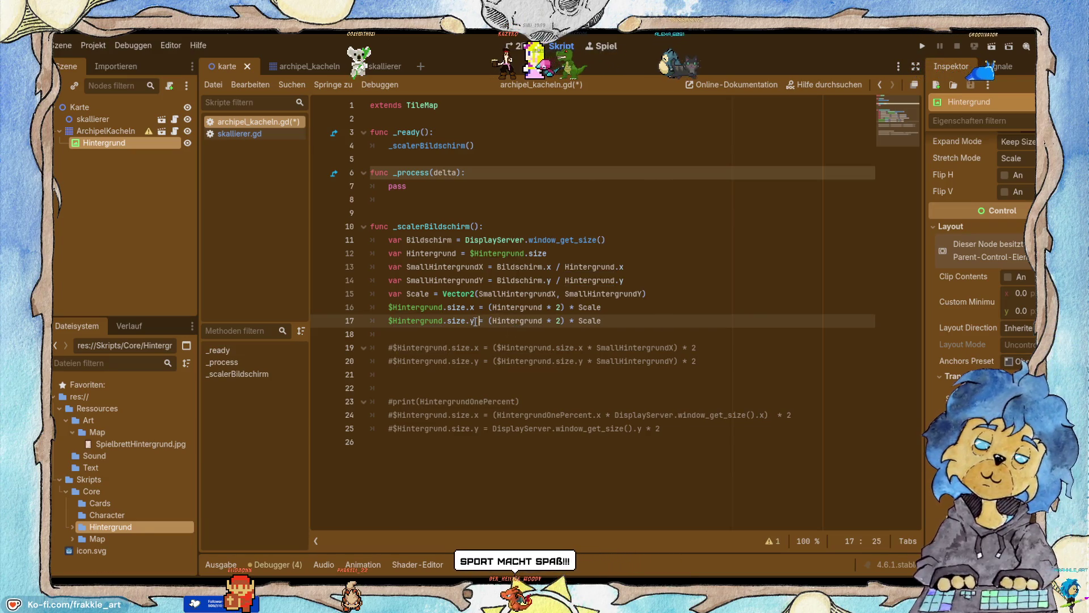
key("Right")
key("Right")
key("Right")
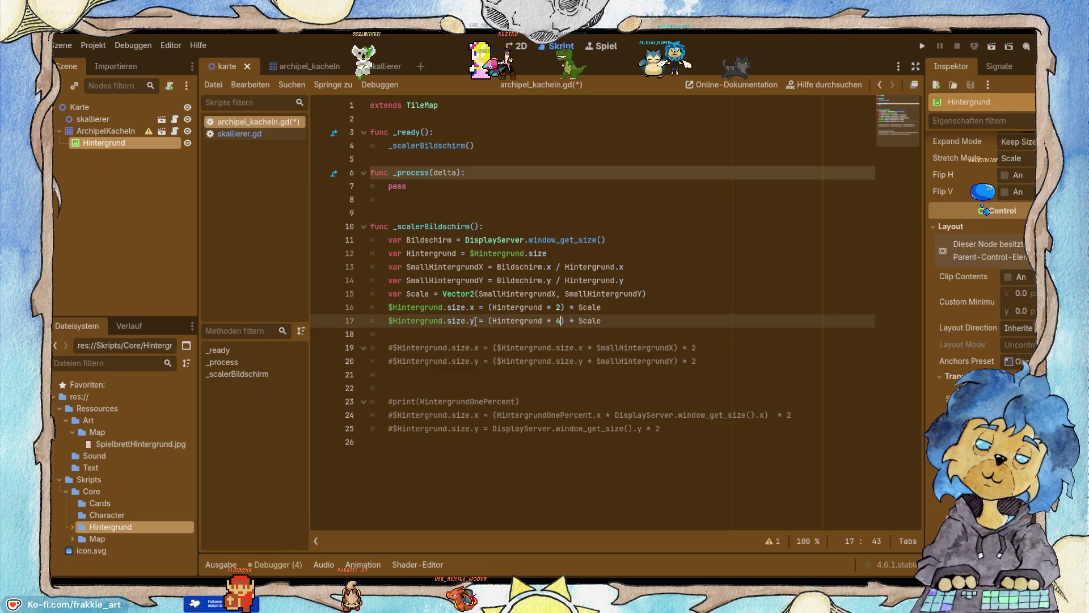
key("ctrl+s")
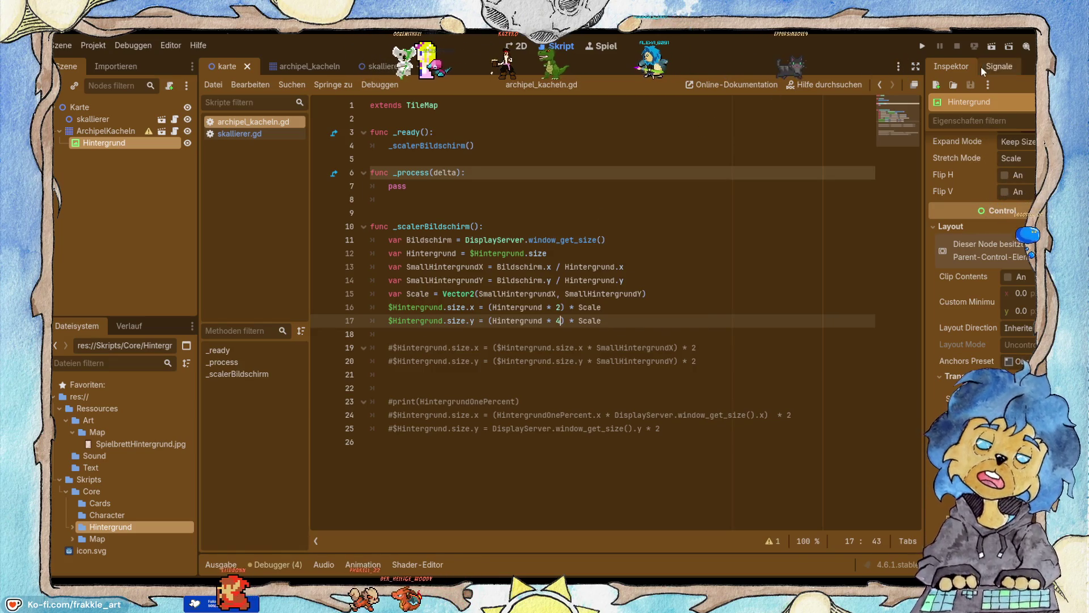
left_click(924, 43)
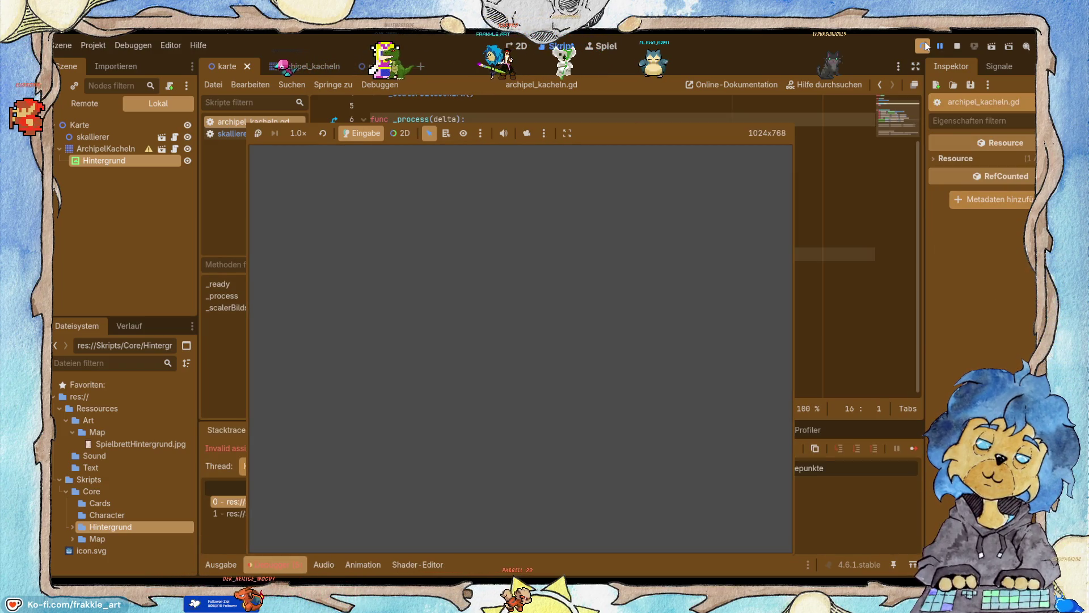
Stop the game, change lines 16–17 to multiply by Scale.x and Scale.y, and save.
left_click(954, 48)
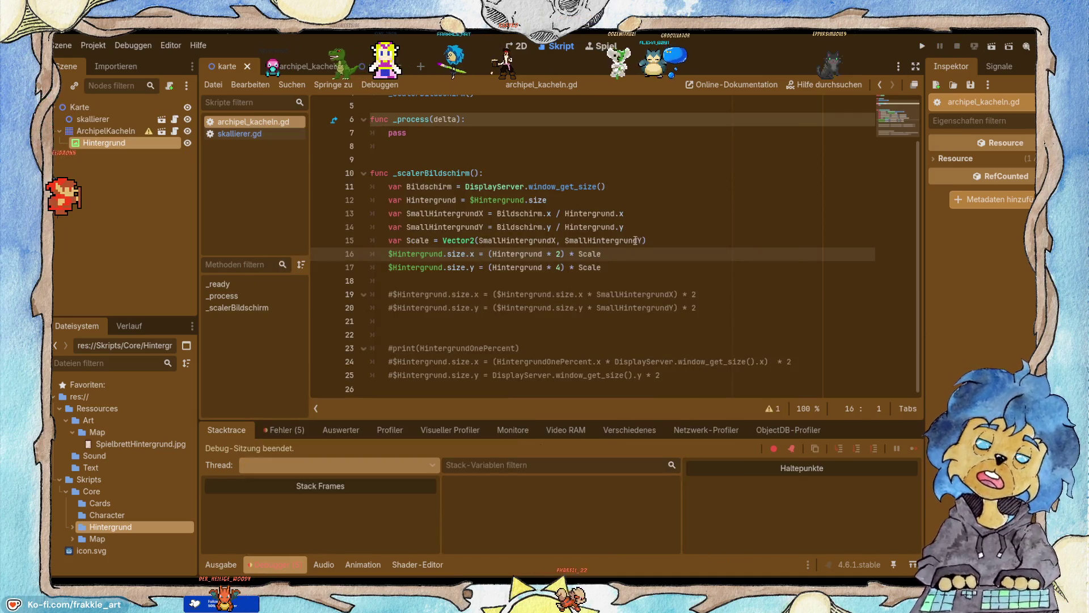
left_click(624, 253)
type(".x")
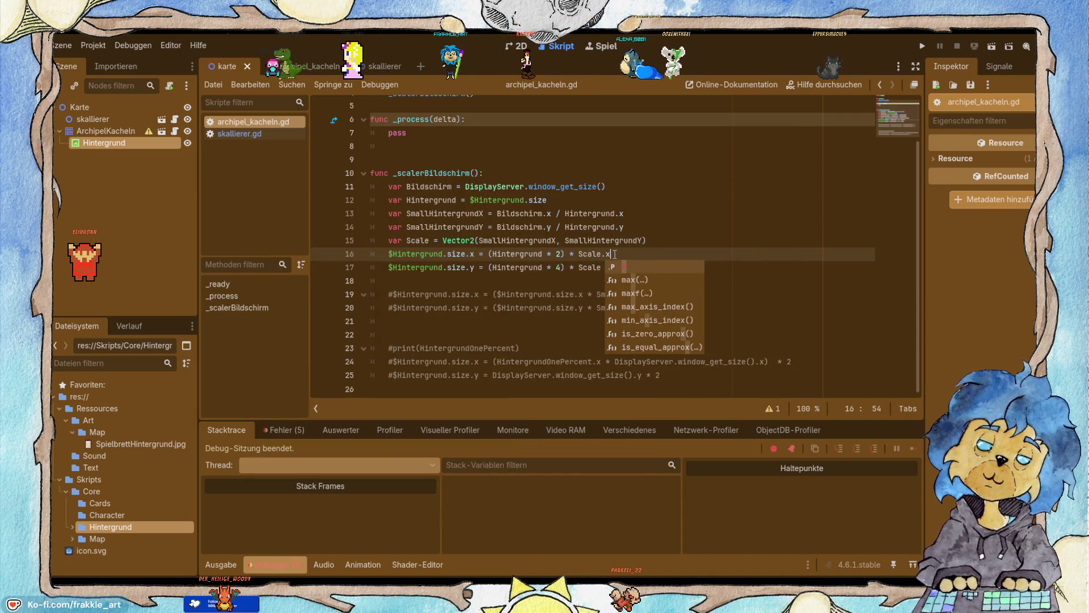
key("Escape")
key("Down")
type(".y")
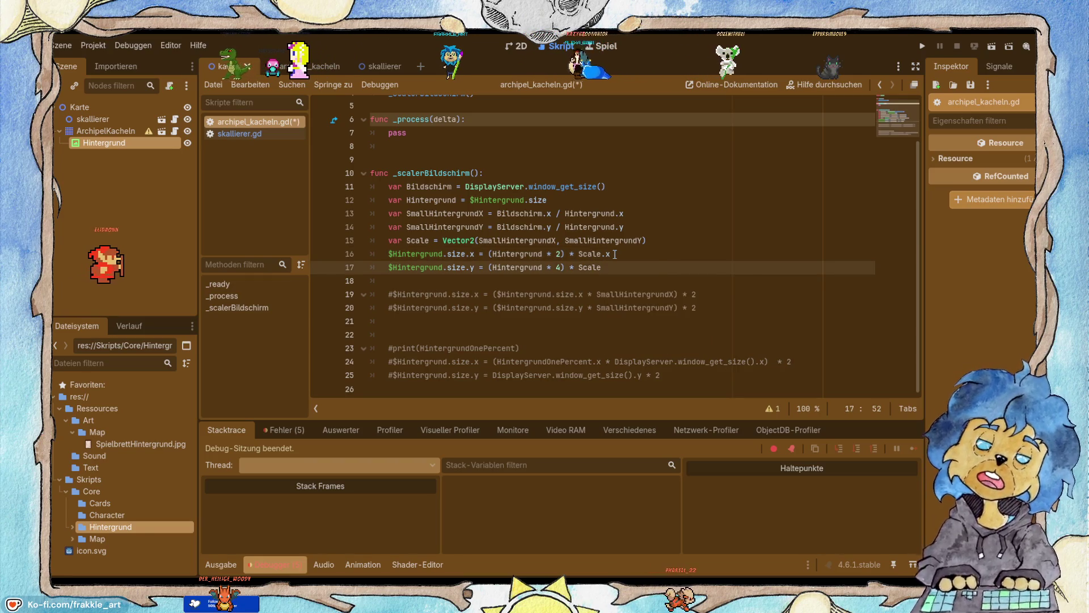
key("ctrl+s")
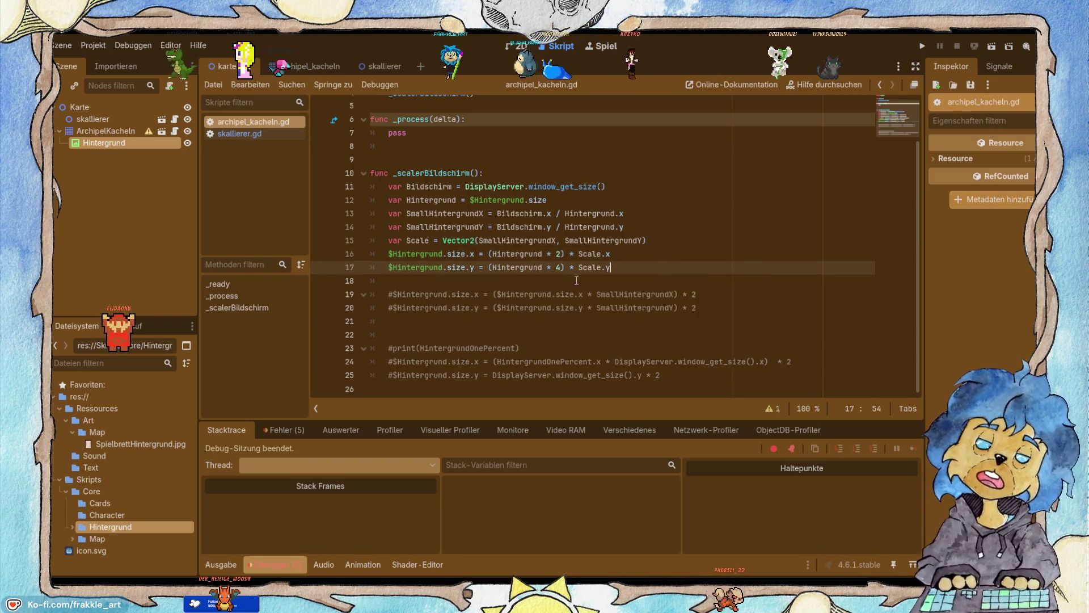
Make the size terms use Hintergrund.x and Hintergrund.y, save, and run the game.
left_click(545, 253)
type("x")
key("Escape")
key("Down")
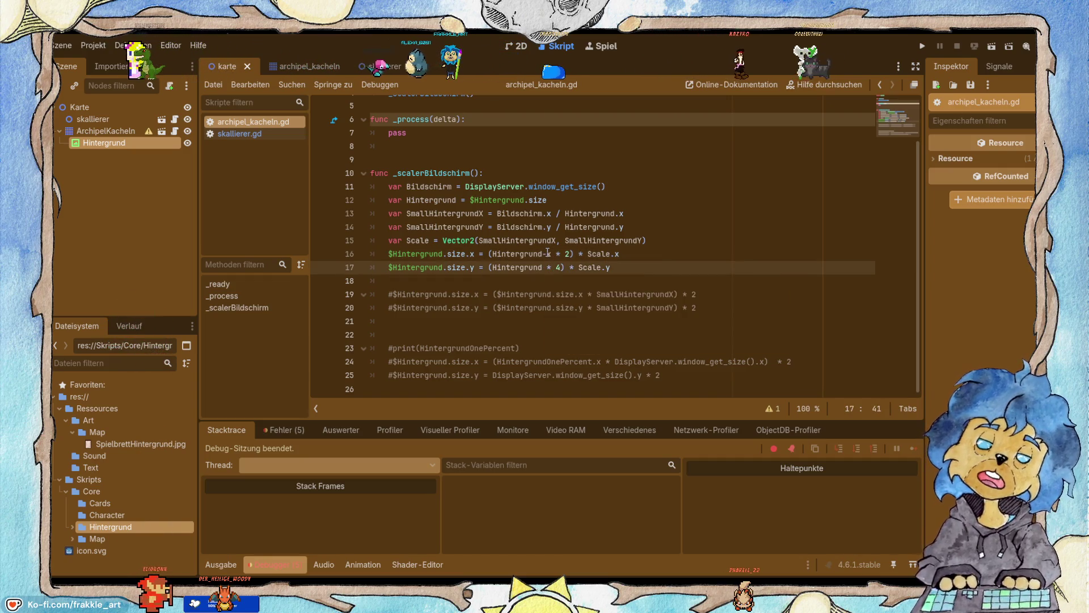
left_click(548, 253)
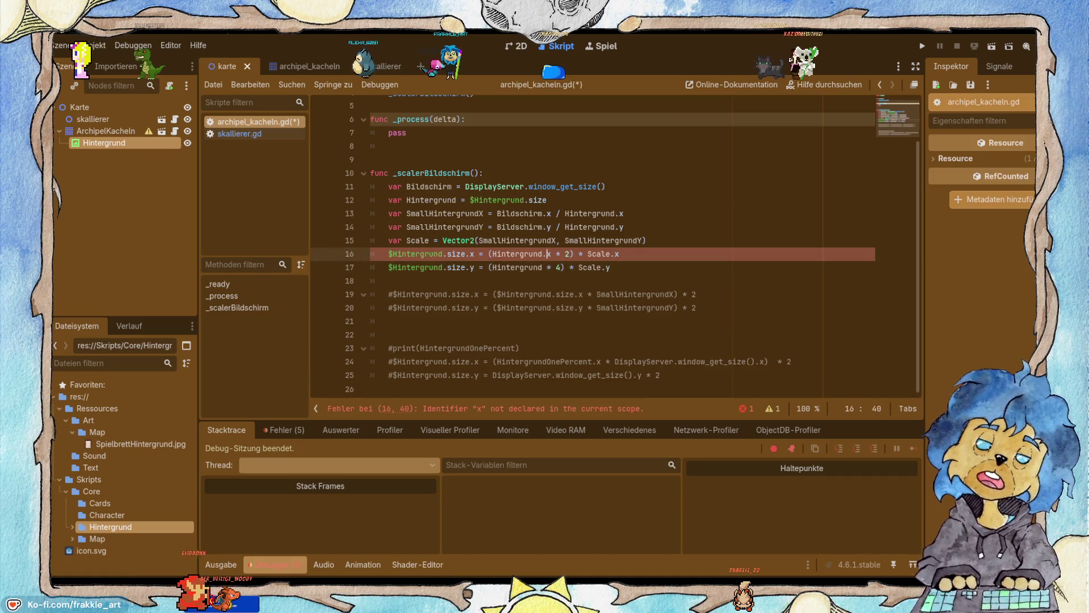
left_click(548, 267)
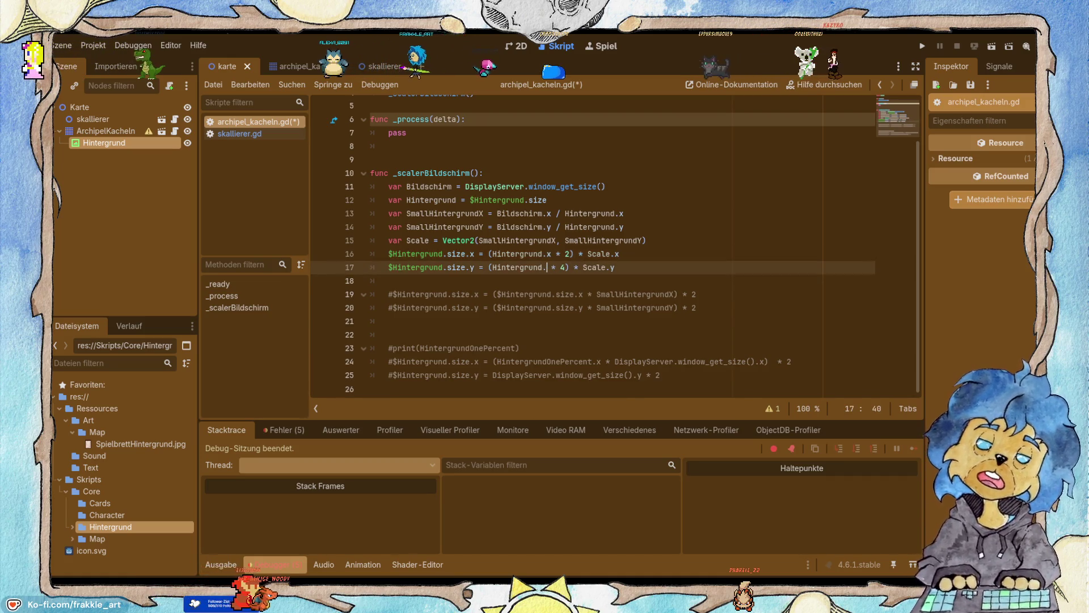
key("ctrl+s")
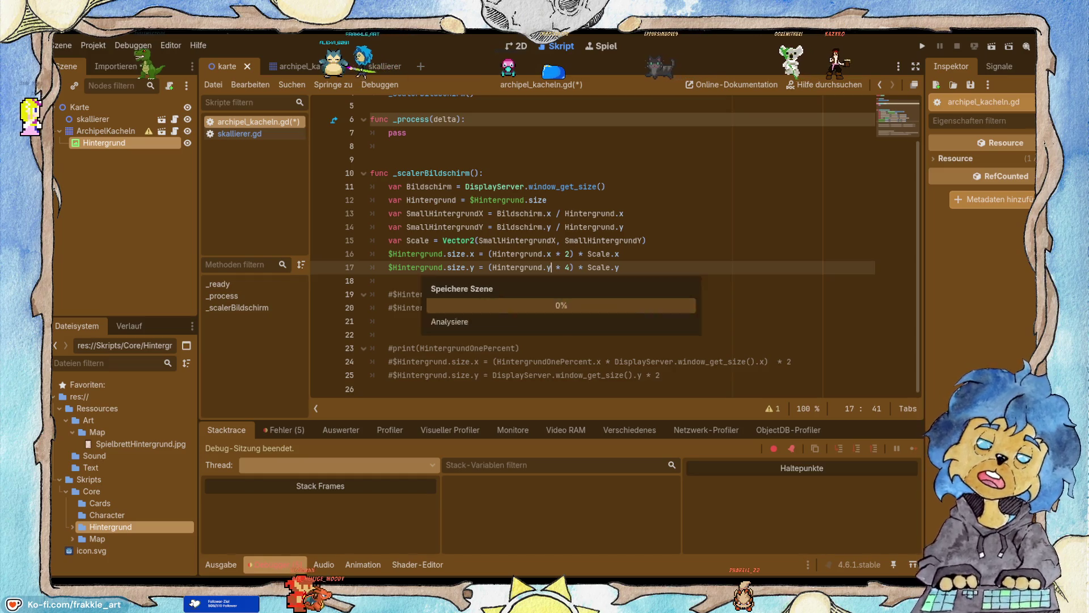
left_click(922, 46)
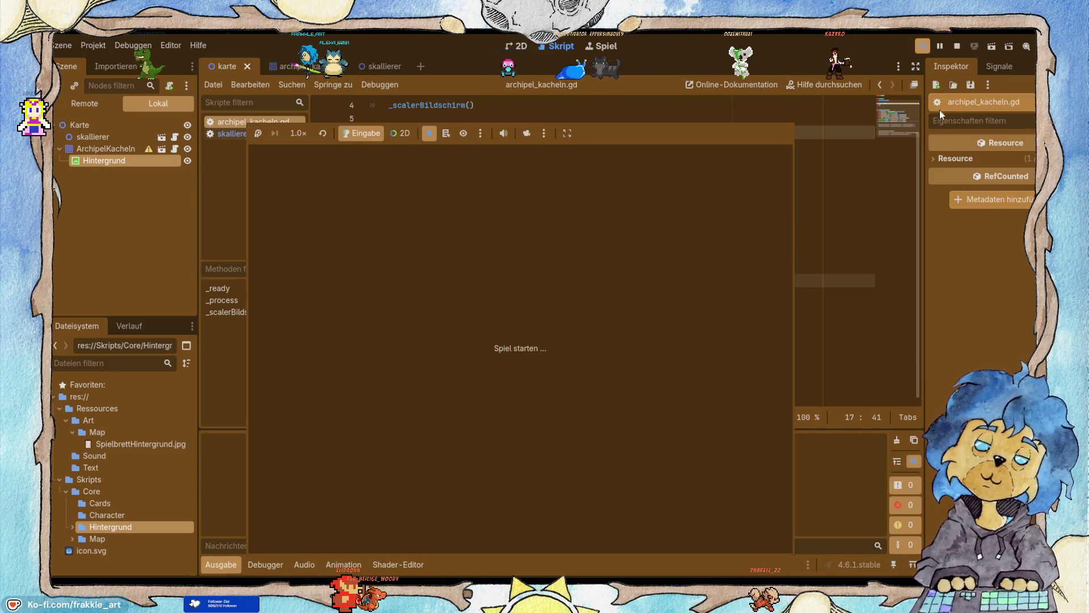
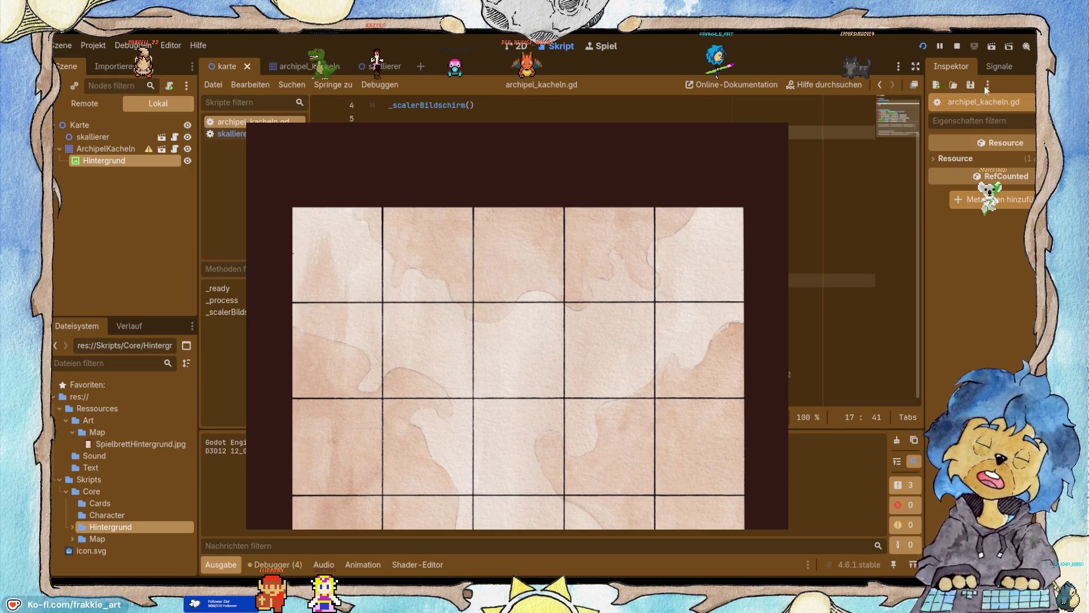
Stop the running game and put the cursor at the end of the scaler's y-size line.
left_click(956, 44)
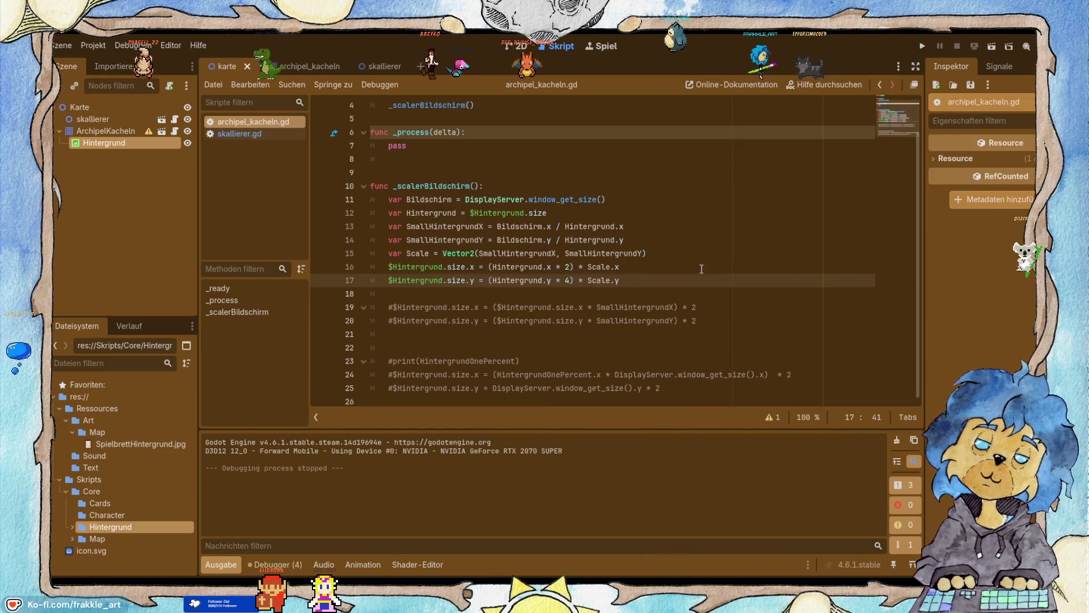
left_click(541, 187)
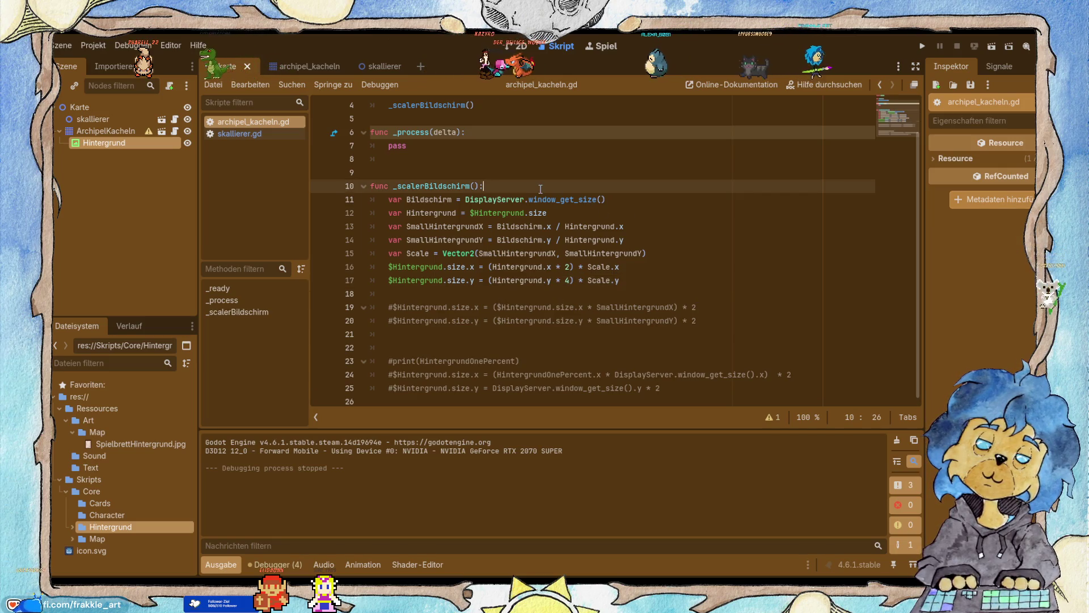
left_click(687, 283)
Comment the y-size line with '#Y mal 4 fuer Akkurate Darstellung'.
type("#")
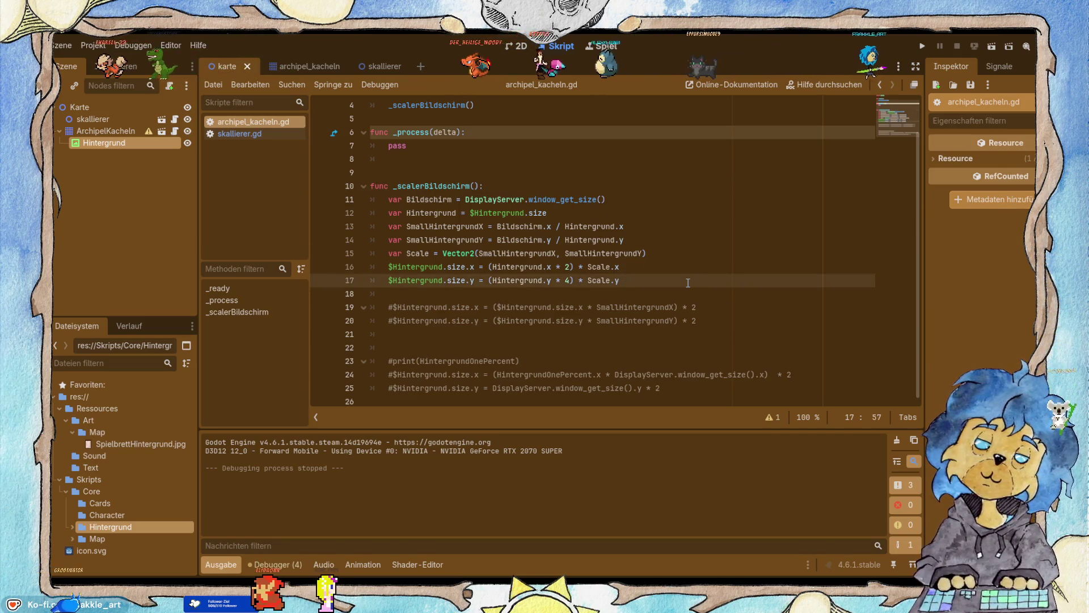
type("die")
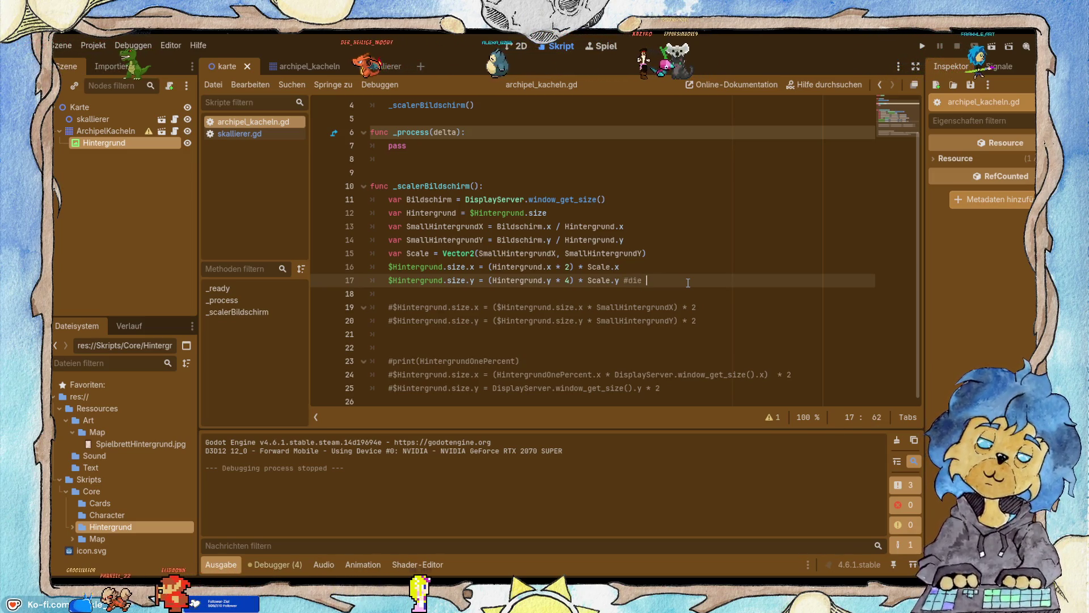
key("BackSpace")
key("BackSpace")
key("BackSpace")
key("BackSpace")
type("Y mal 4 für")
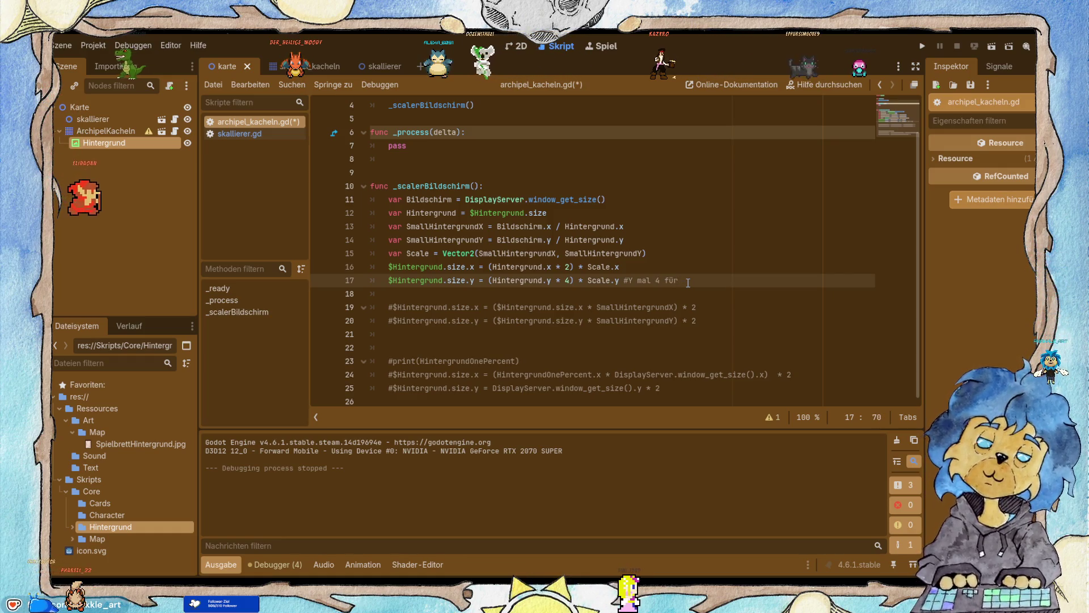
key("BackSpace")
key("BackSpace")
type("uer Akkurate Dar")
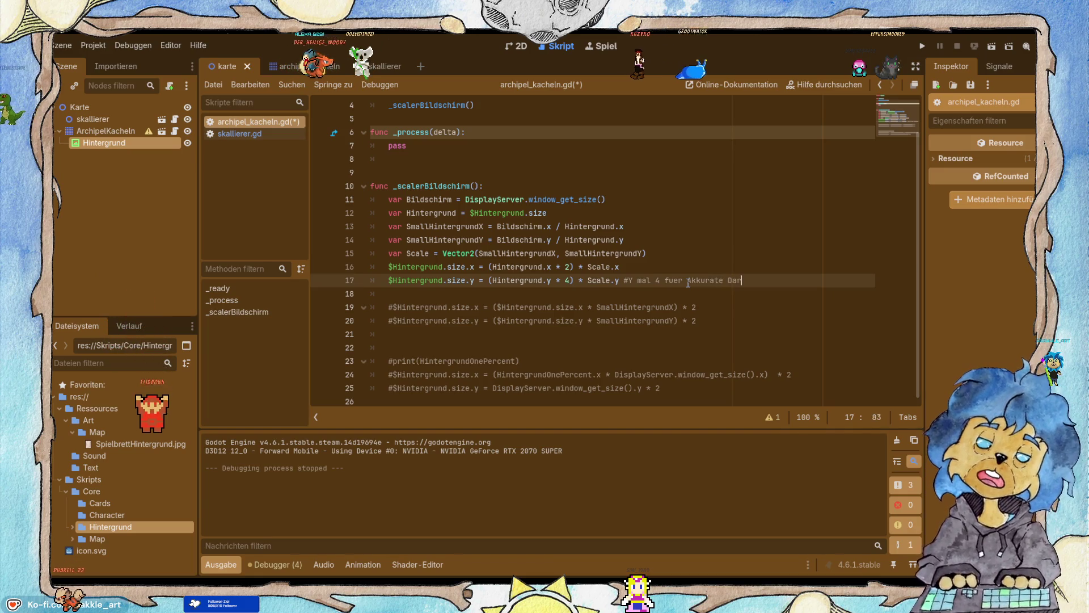
type("stellung")
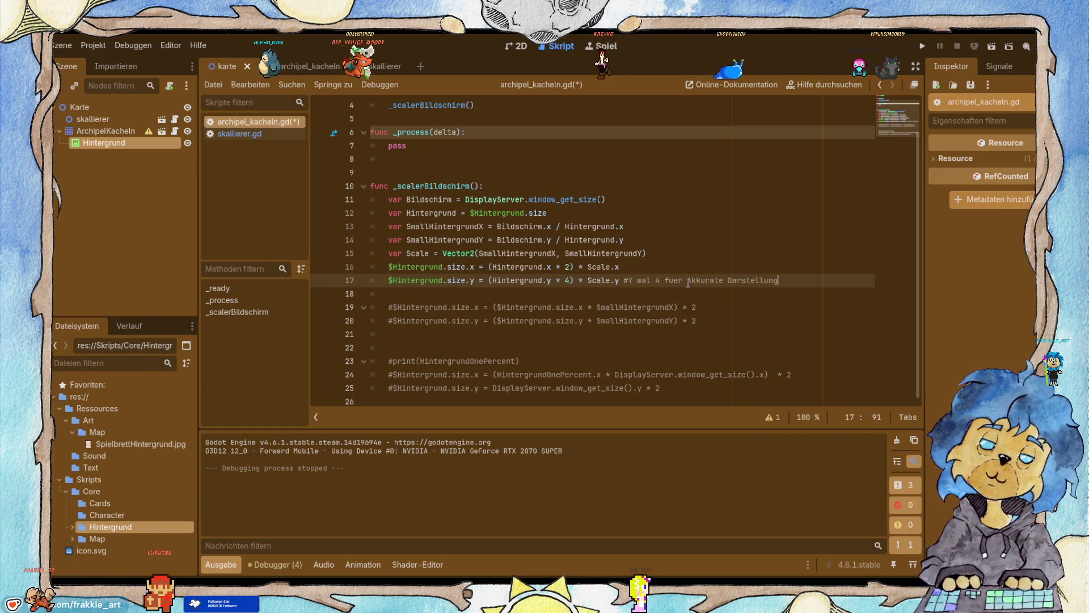
Comment the x-size line with '#X mal 2 fuer Rekalkulation von Scale 0.5'.
key("Up")
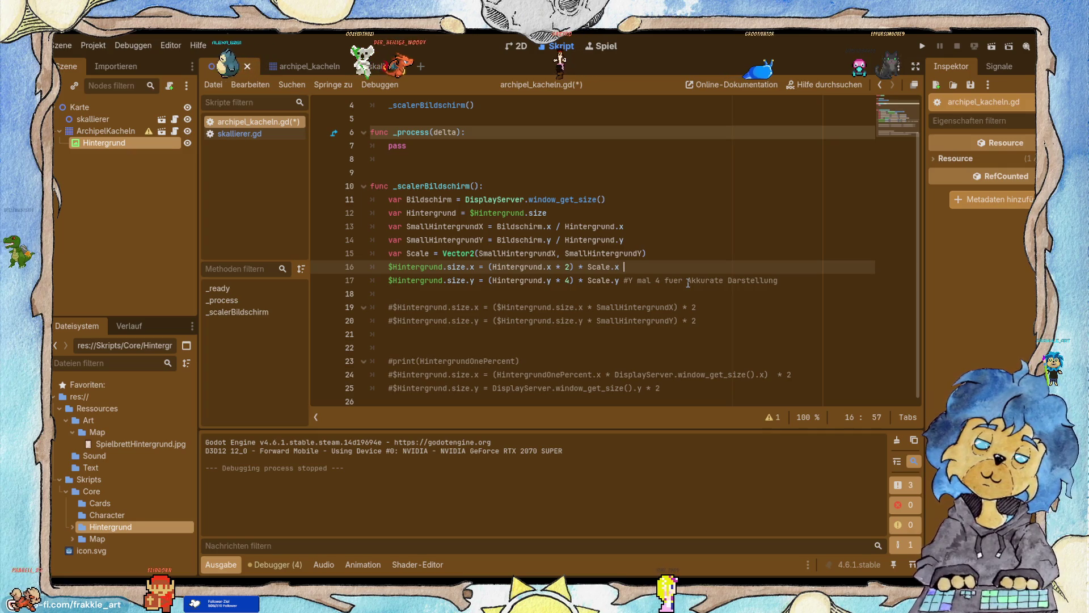
type("#X +")
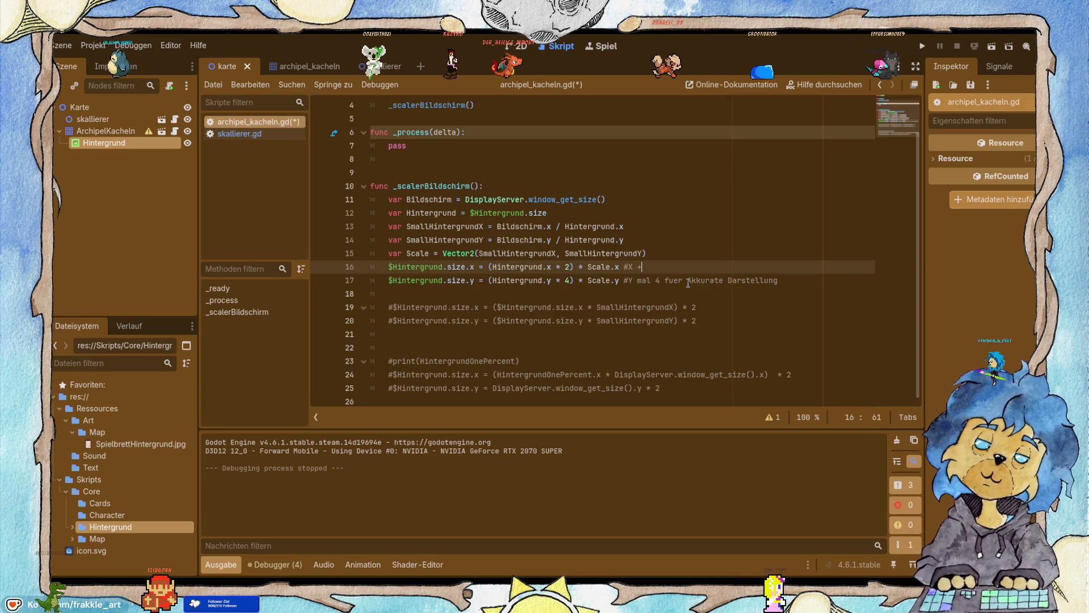
key("BackSpace")
type("mal 2")
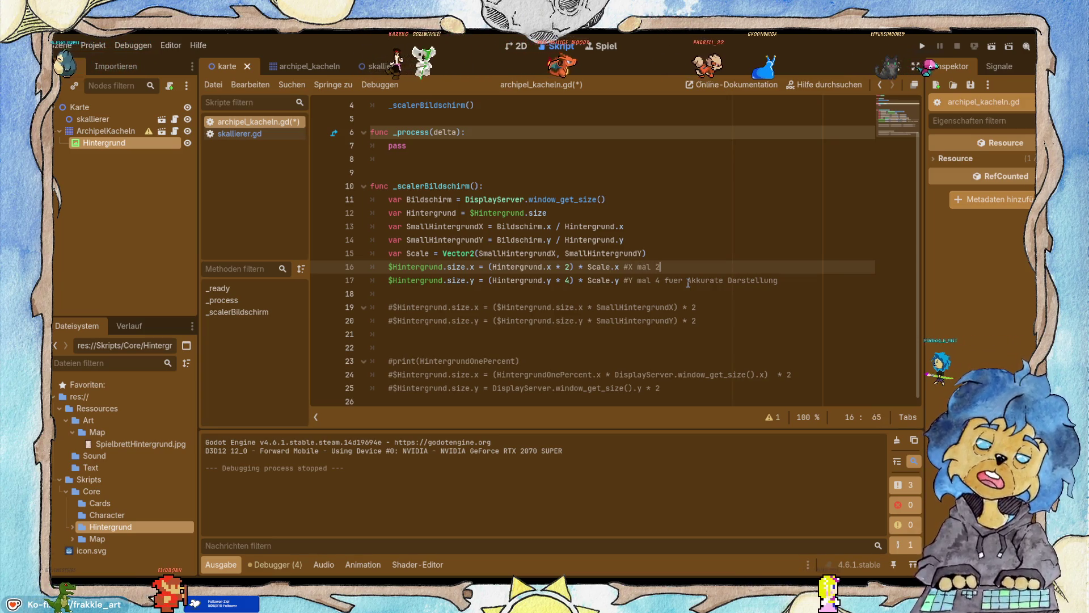
type(" fuer ")
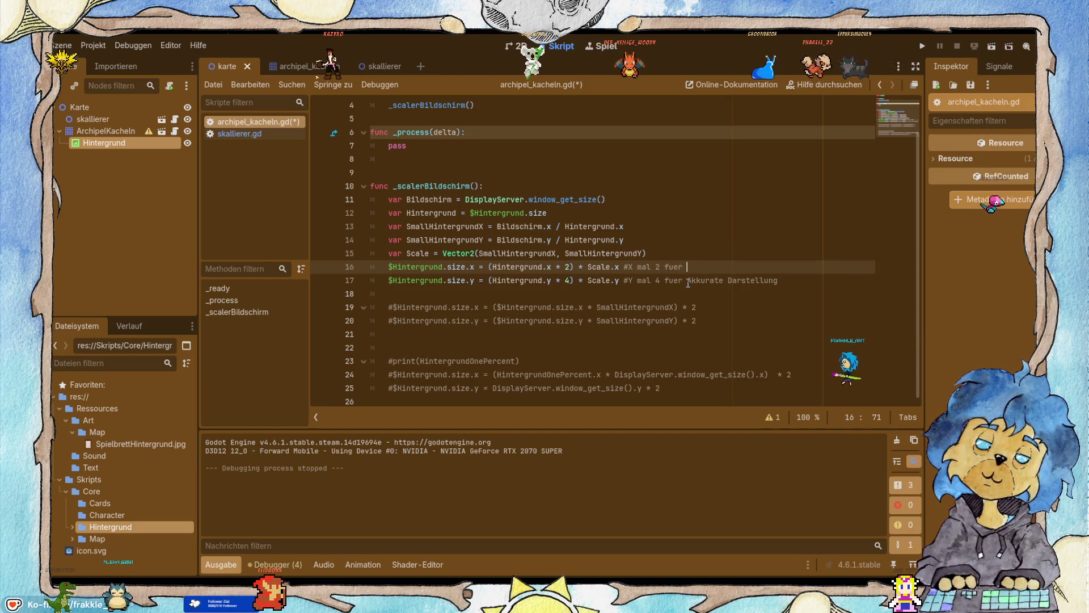
type("Rekalkulation")
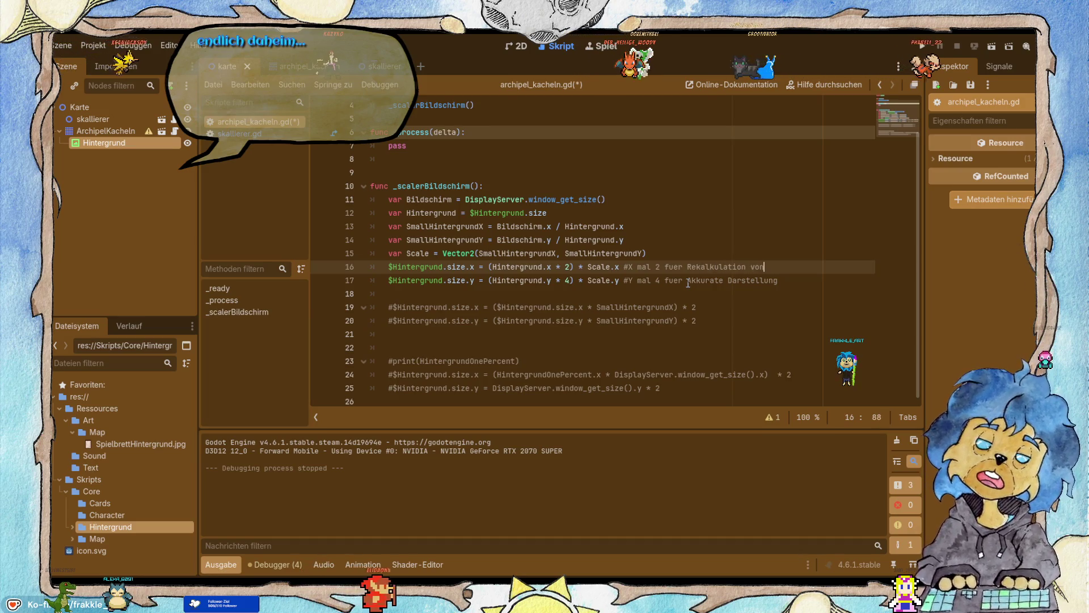
type(" von Scale")
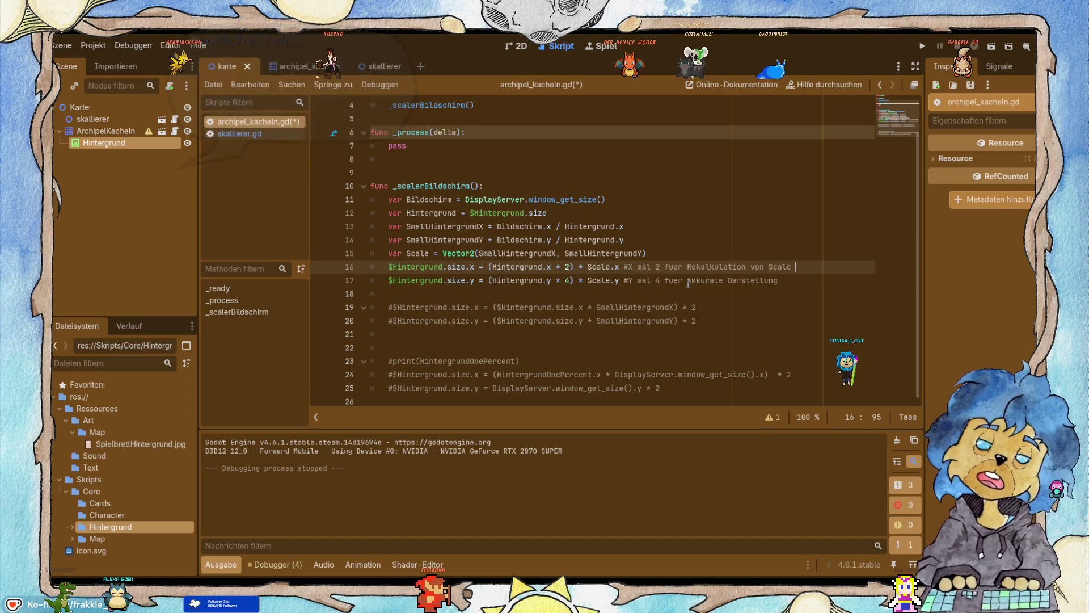
type(" o.5")
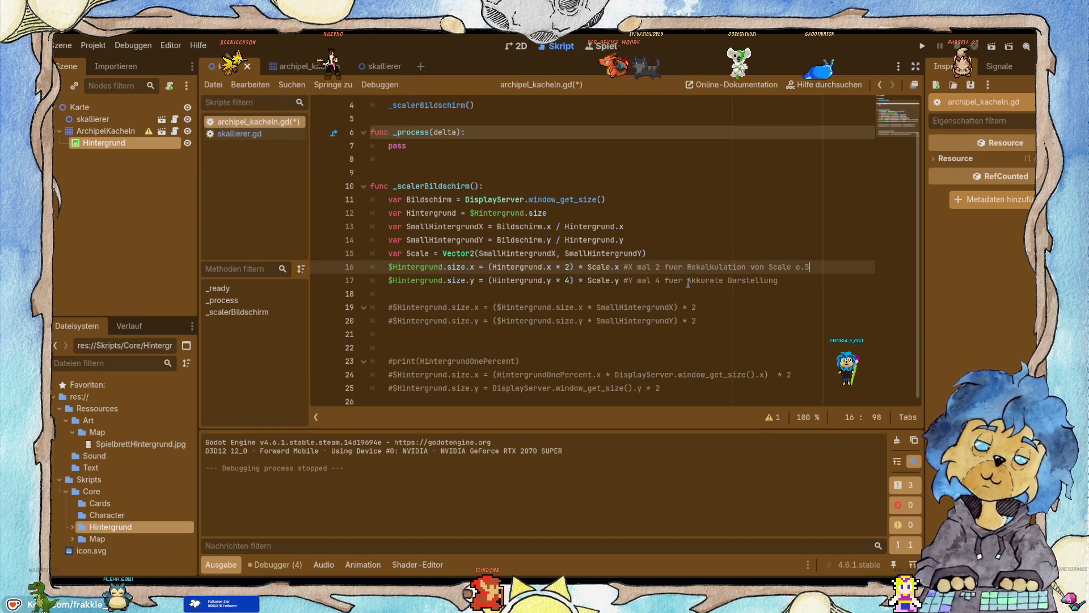
key("Left")
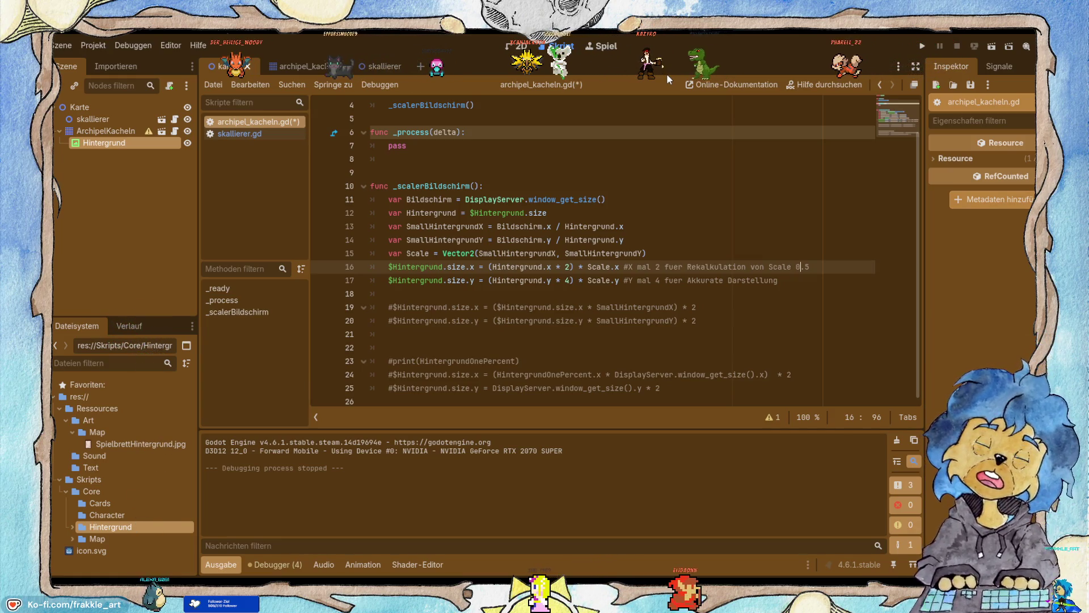
Delete the old commented-out lines 18–25 and the blank line 9 before the scaler function.
left_click(661, 388)
left_click_drag(641, 383, 304, 301)
key("BackSpace")
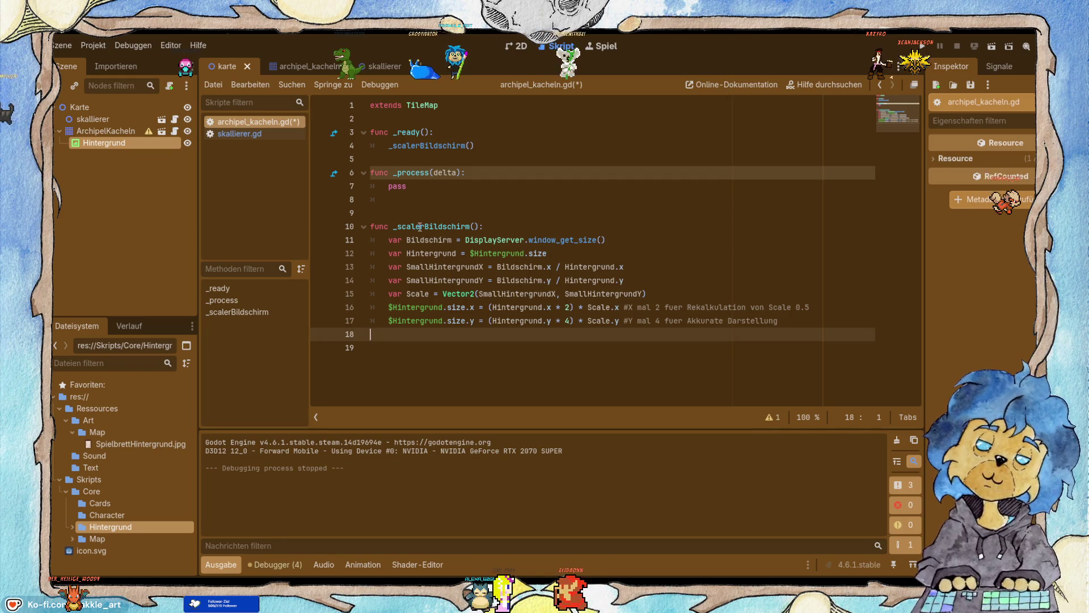
left_click(405, 214)
key("BackSpace")
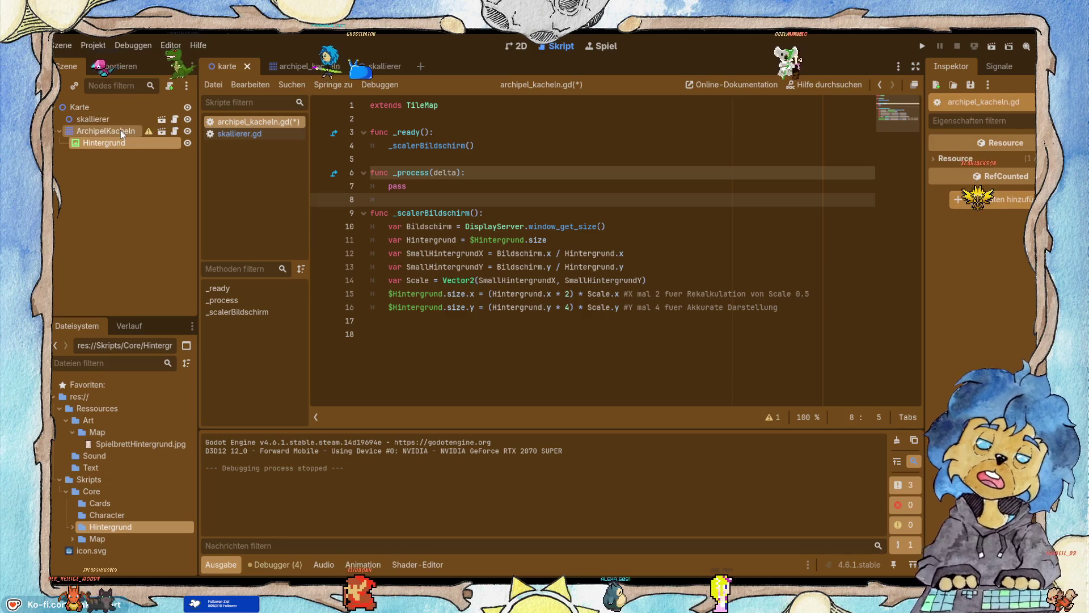
Add a TextureRect node and rearrange it and Hintergrund relative to ArchipelKacheln in the Scene dock.
key("ctrl+a")
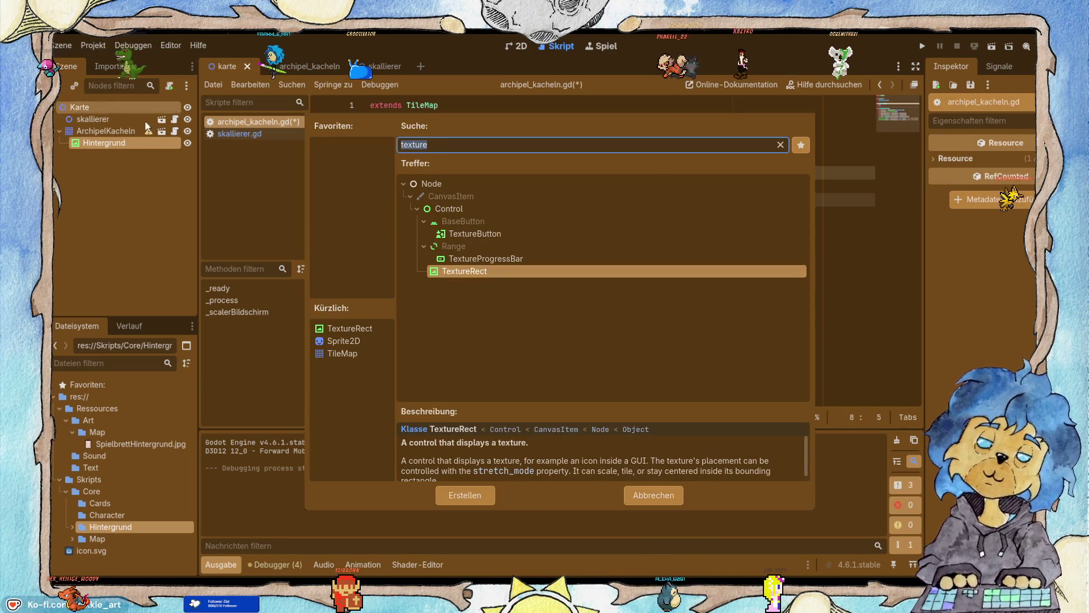
double_click(466, 272)
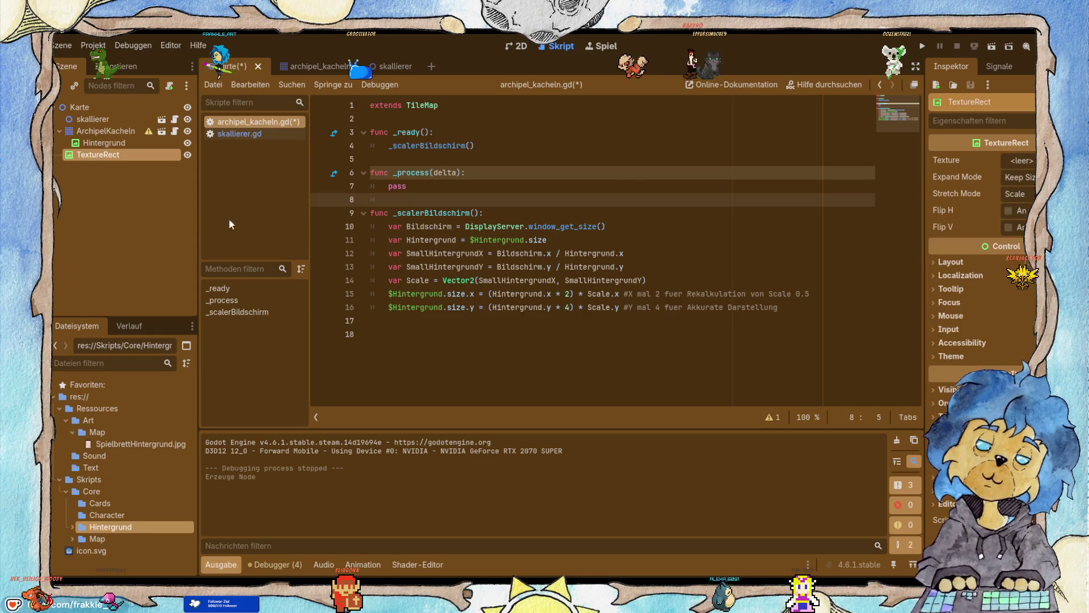
left_click(103, 143)
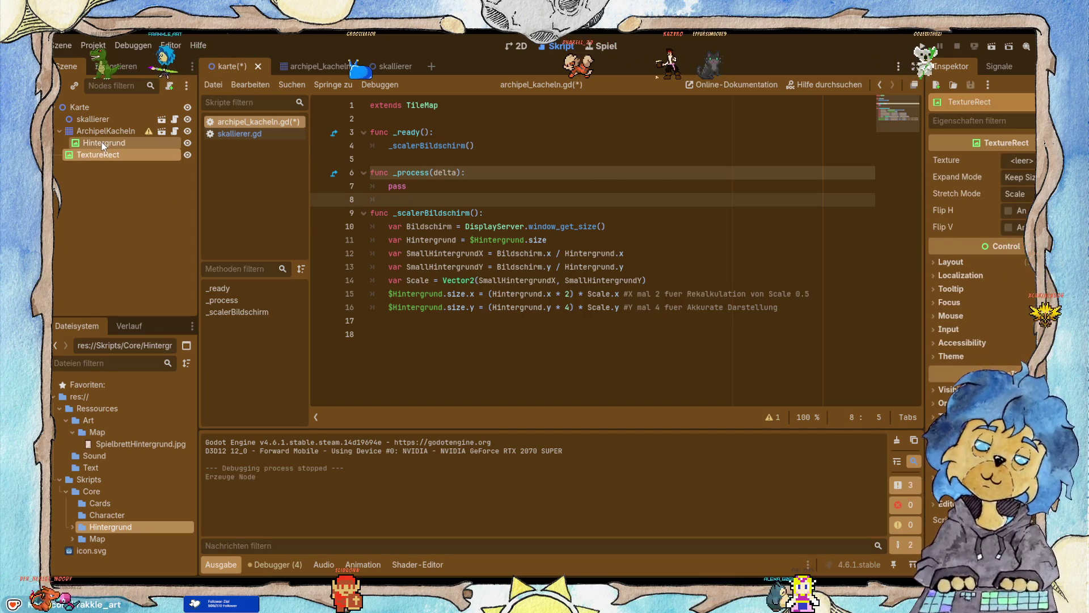
left_click_drag(103, 143, 76, 148)
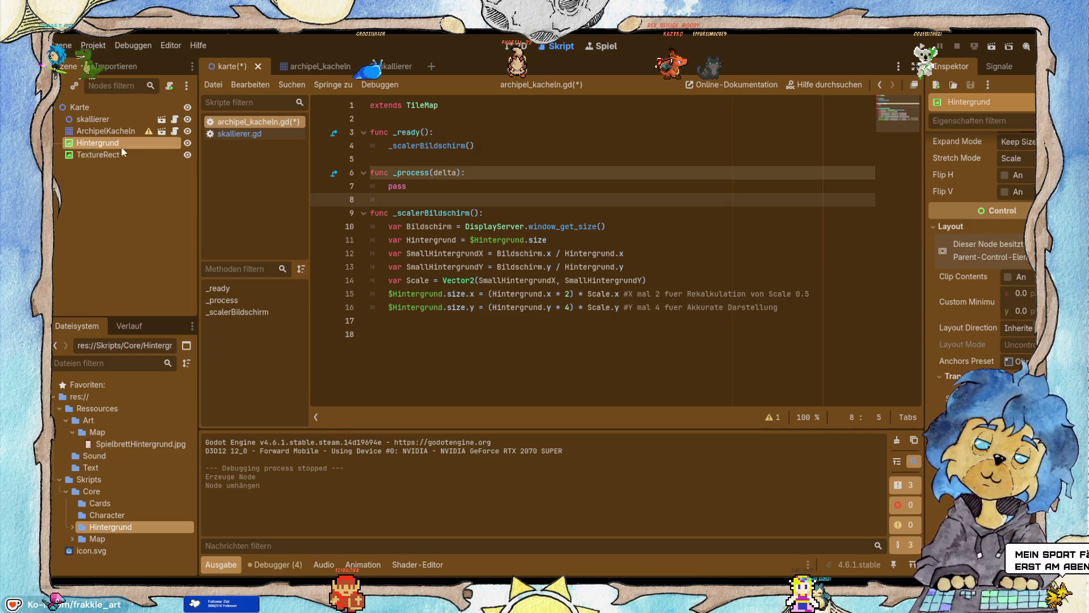
double_click(497, 242)
key("ctrl+c")
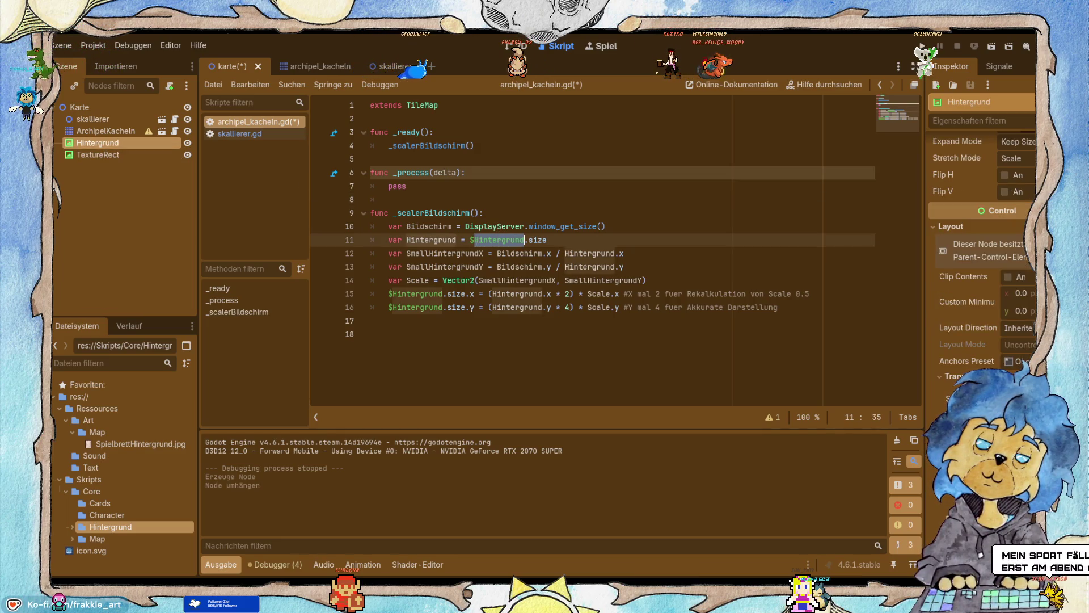
left_click_drag(524, 240, 470, 240)
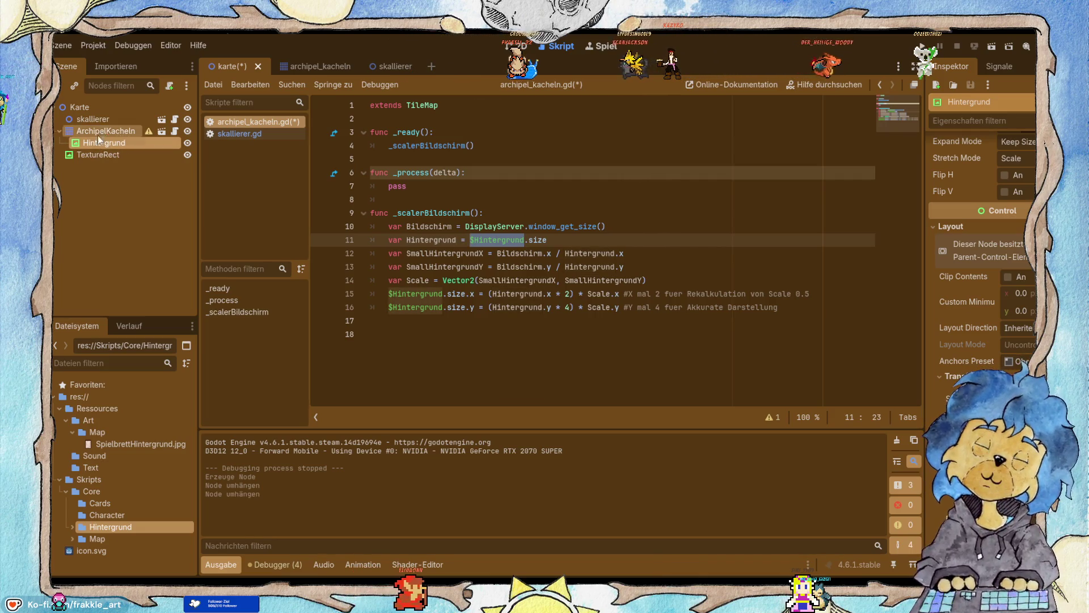
left_click_drag(104, 137, 104, 137)
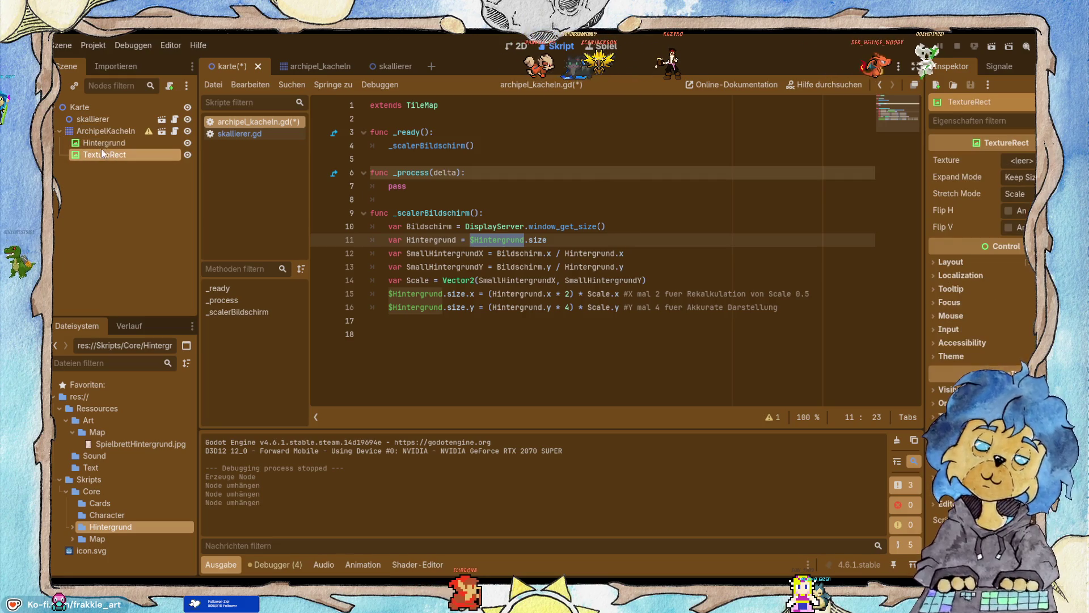
left_click(322, 70)
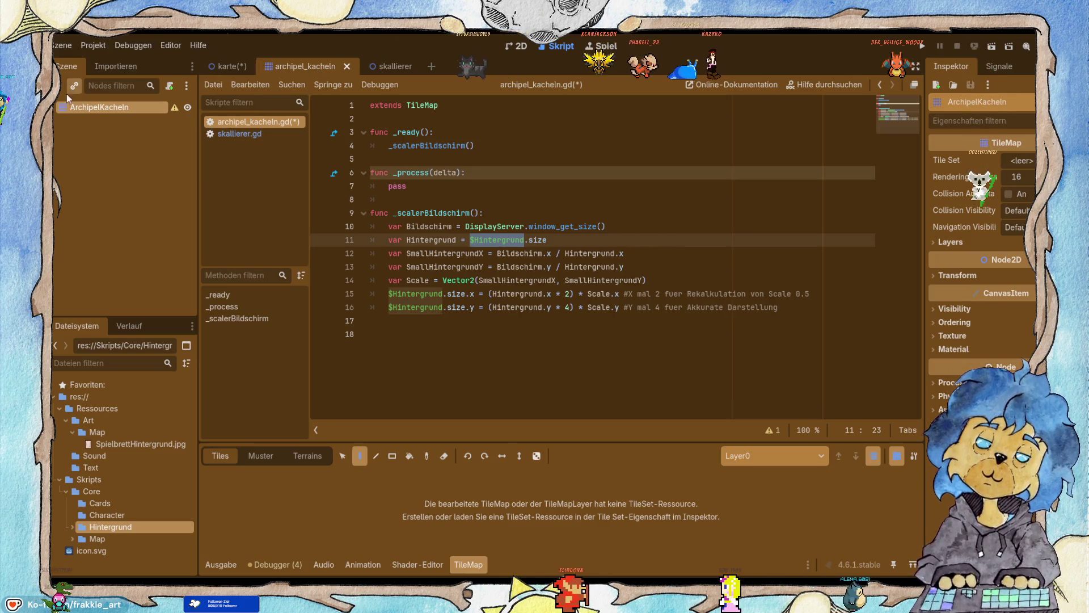
Delete the Hintergrund and TextureRect nodes from the Karte scene.
left_click(82, 124)
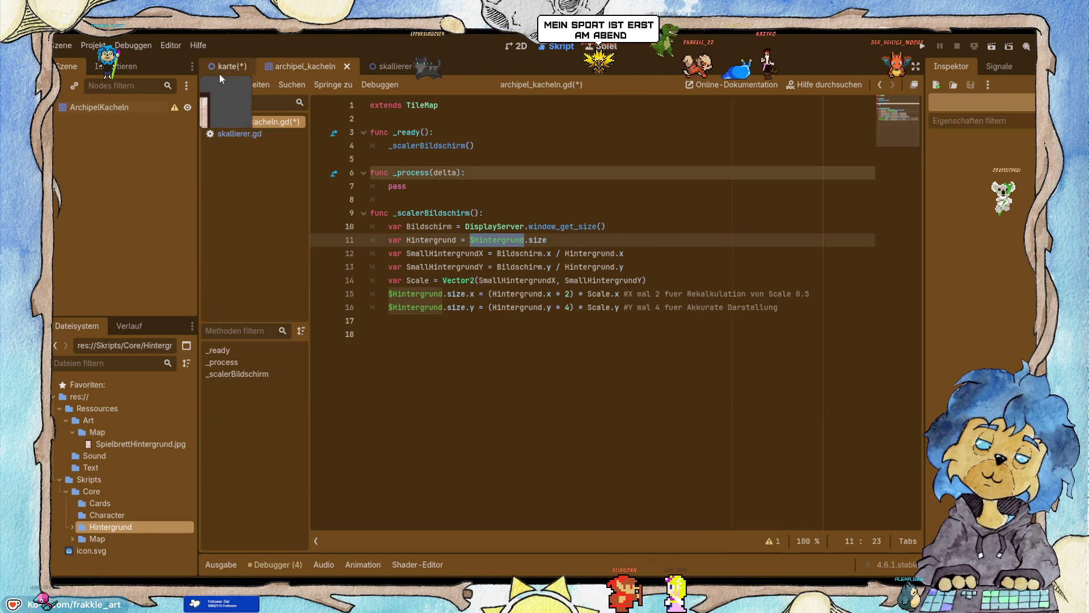
left_click(225, 69)
left_click(106, 131)
left_click(112, 144)
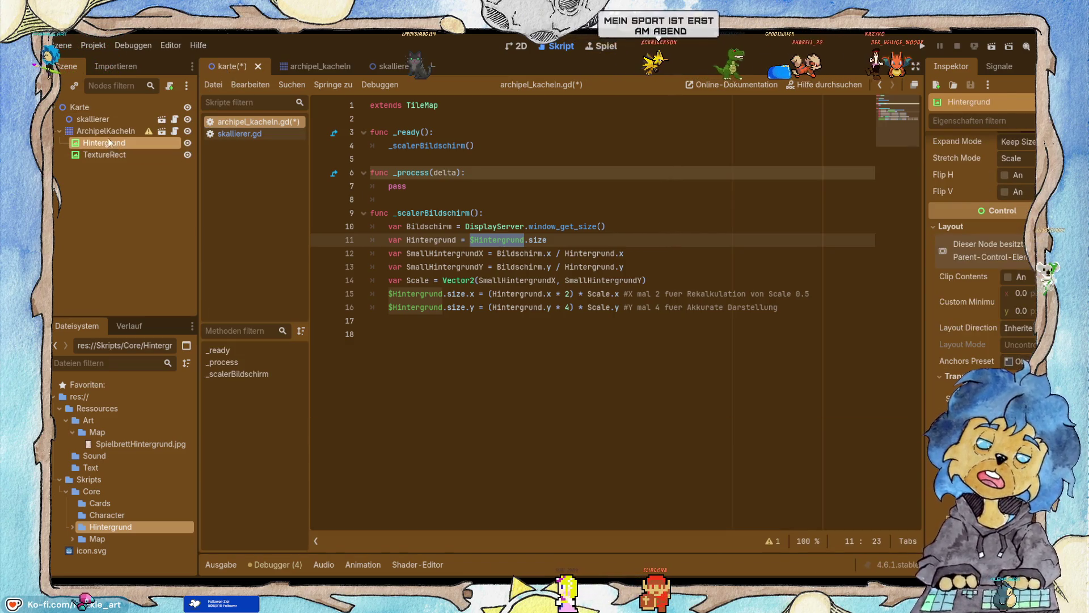
key("Delete")
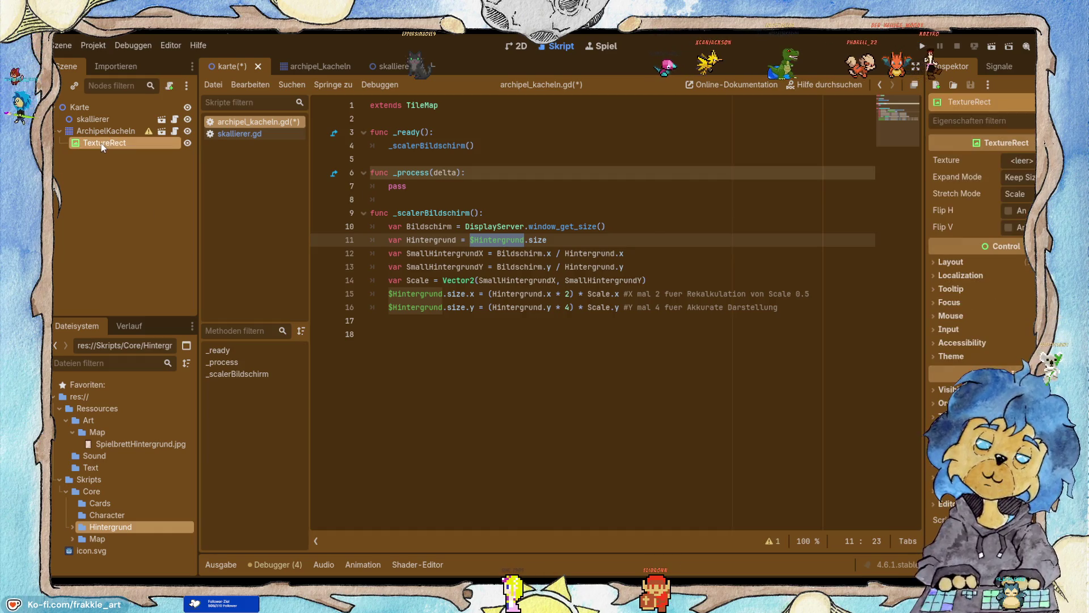
key("Delete")
Open the archipel_kacheln scene and save it.
left_click(115, 70)
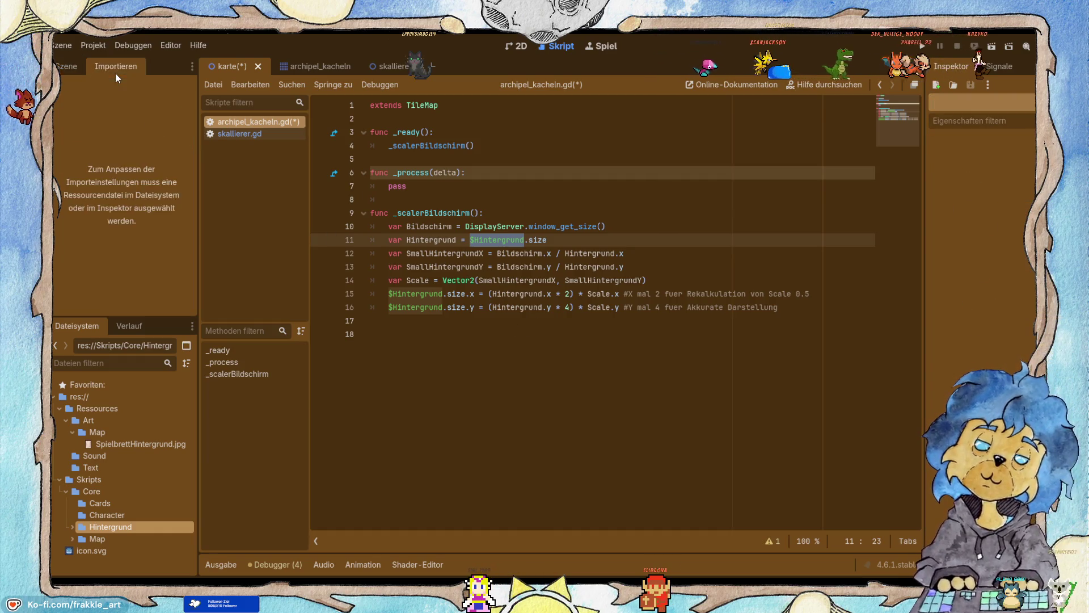
left_click(66, 67)
left_click(106, 130)
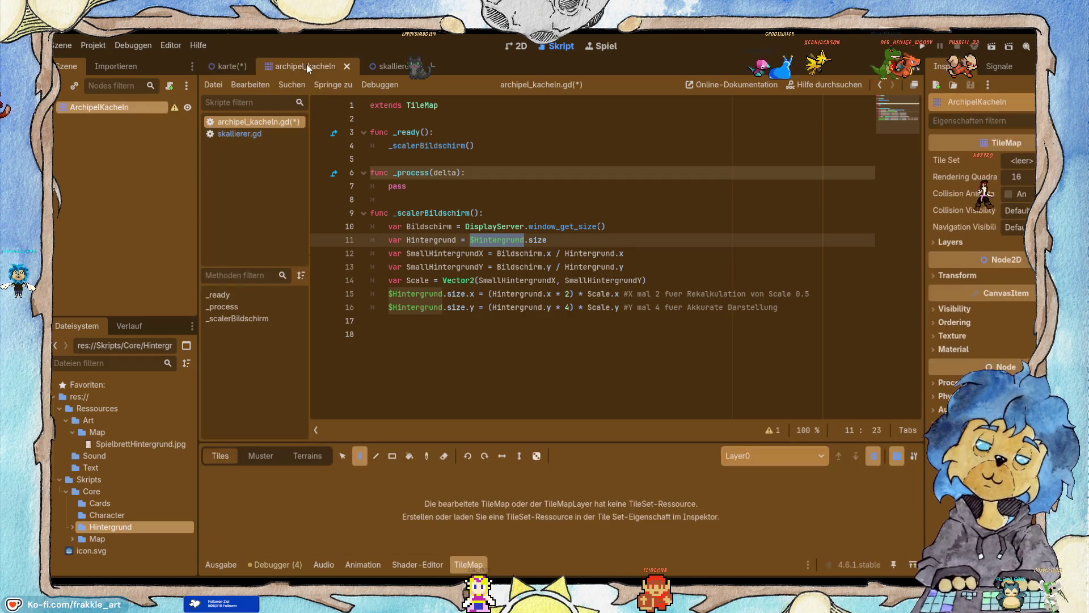
key("ctrl+s")
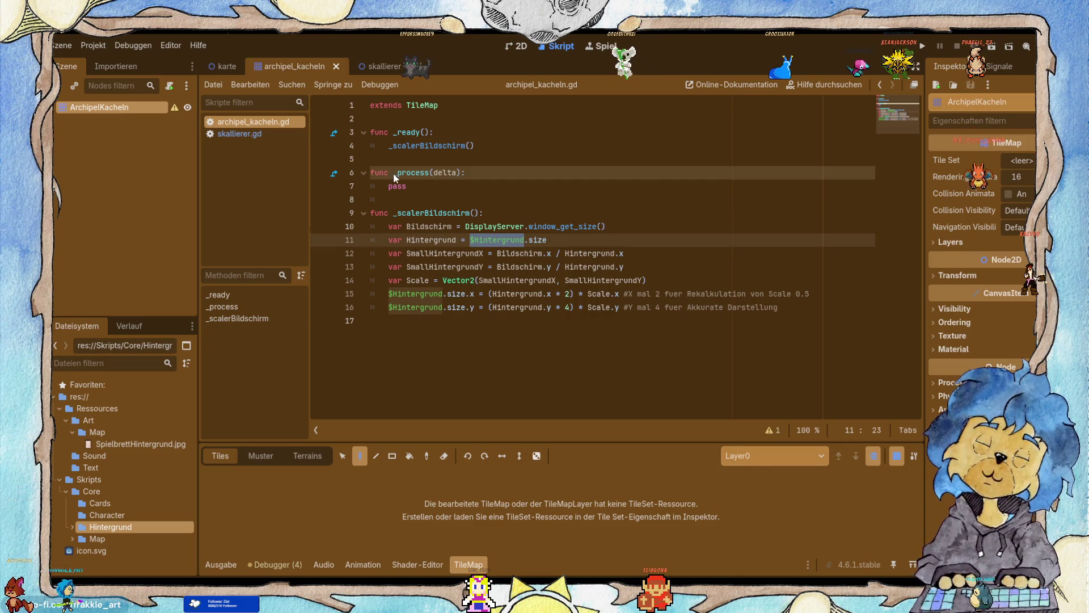
Add a TextureRect child under ArchipelKacheln and rename it Hintergrund.
key("ctrl+a")
left_click(459, 261)
left_click(459, 272)
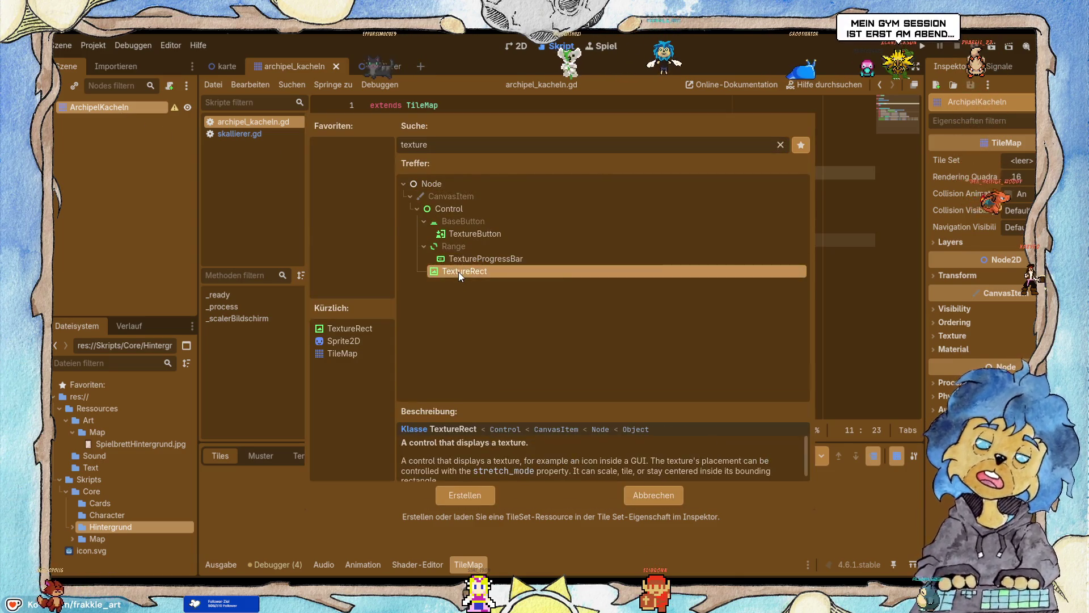
double_click(459, 272)
left_click(440, 293)
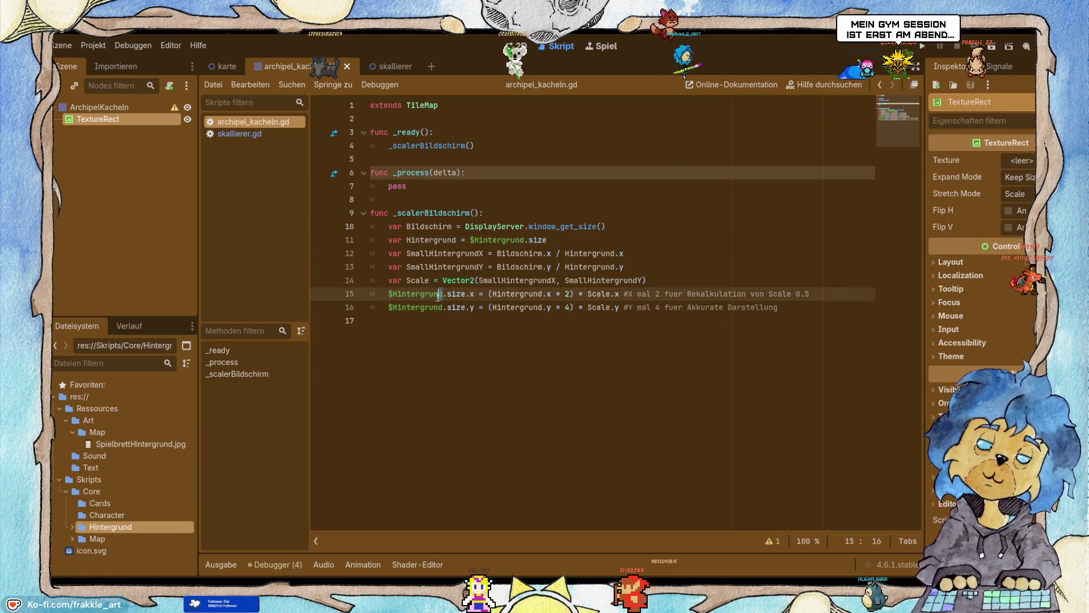
left_click(394, 293)
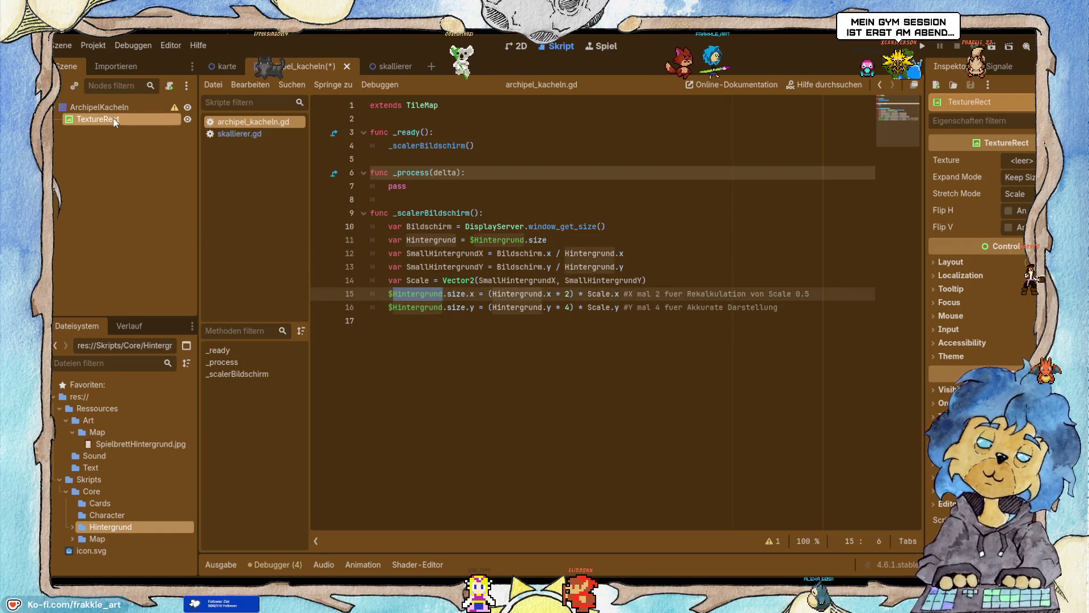
key("F2")
key("ctrl+v")
key("Return")
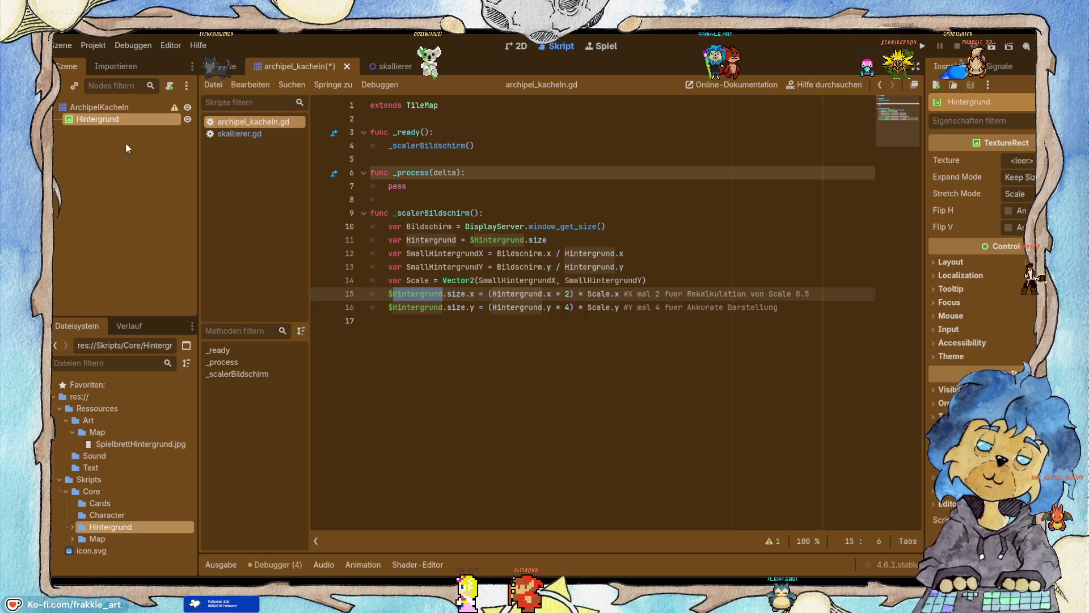
Give Hintergrund the SpielbrettHintergrund.jpg texture, then begin adding another node under ArchipelKacheln.
mouse_move(110, 447)
left_mouse_down()
mouse_move(389, 387)
mouse_move(1023, 163)
left_mouse_up()
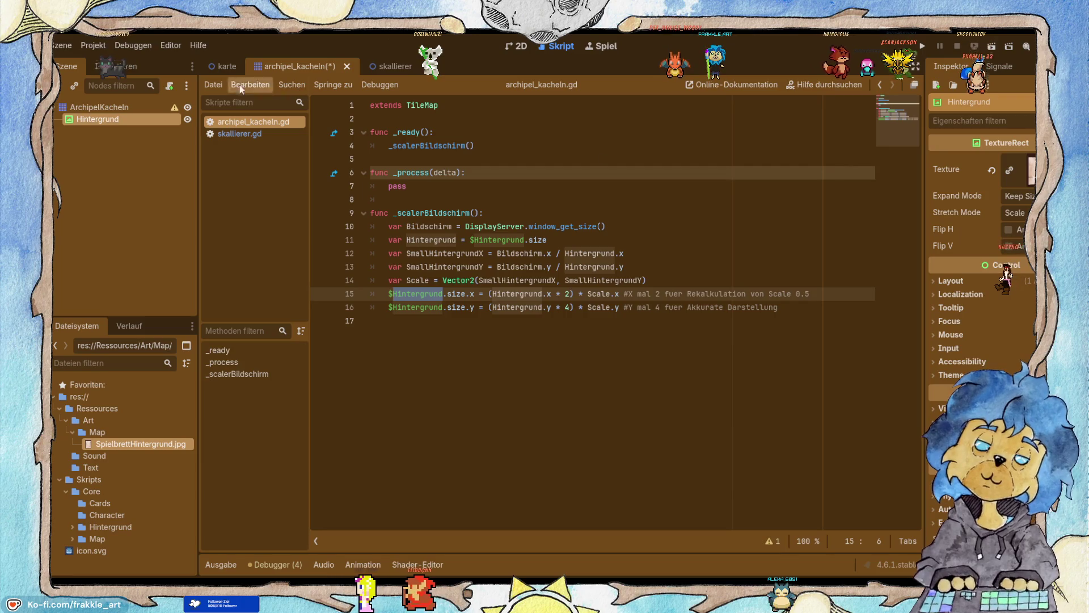
left_click(97, 108)
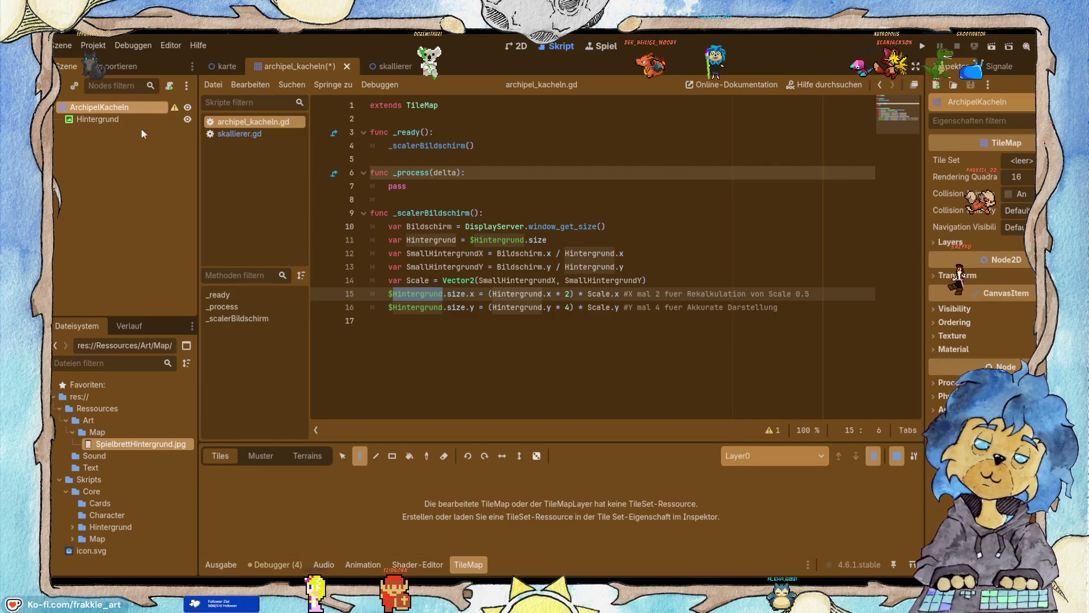
key("ctrl+a")
left_click(451, 259)
Finish adding the second TextureRect, save, and run the project to view the board background.
key("Escape")
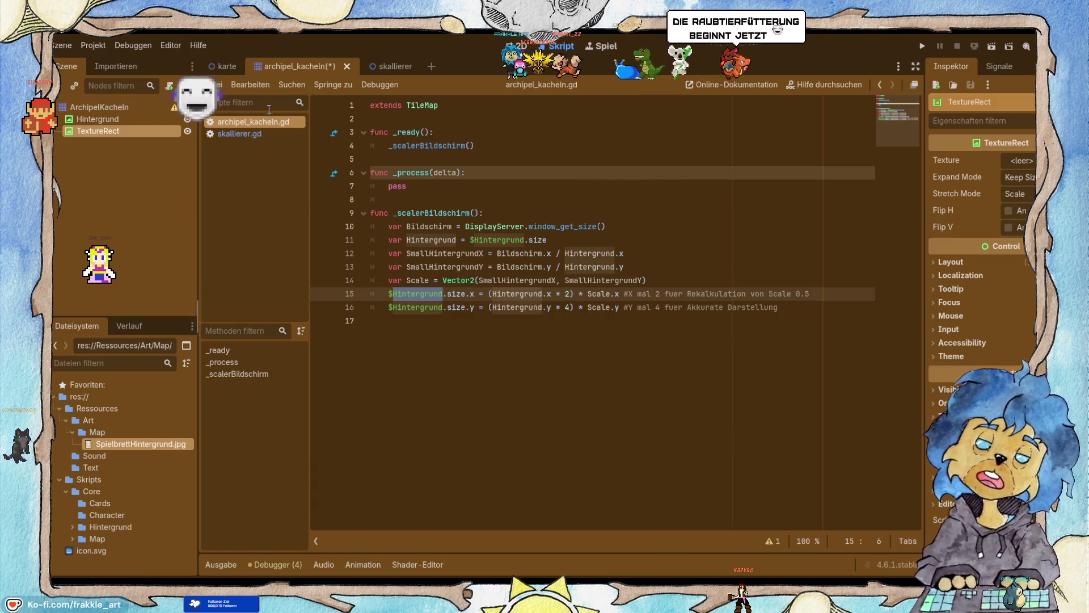
key("ctrl+s")
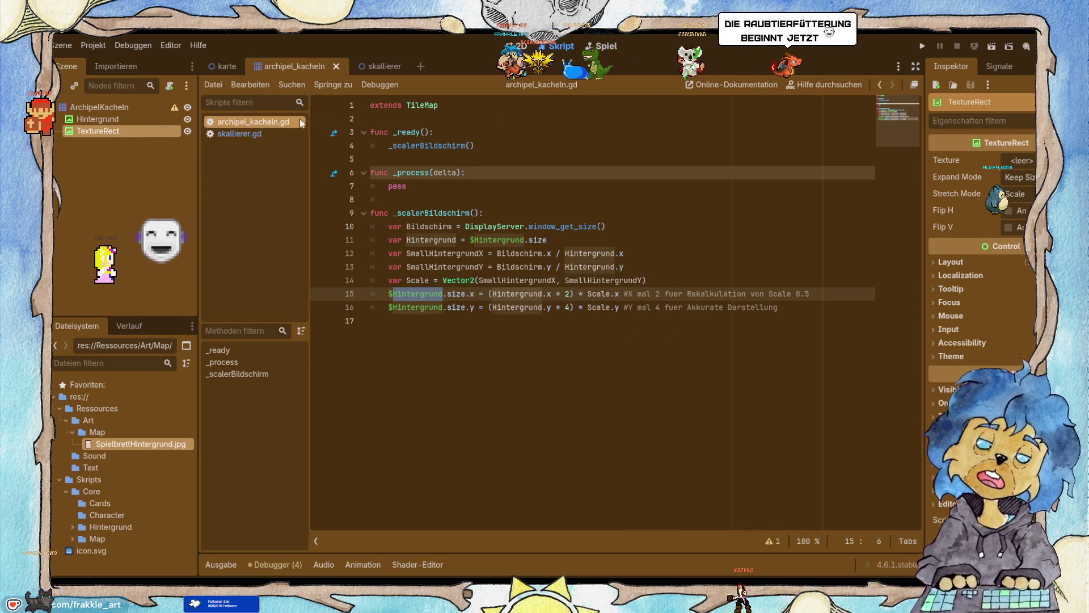
left_click(922, 46)
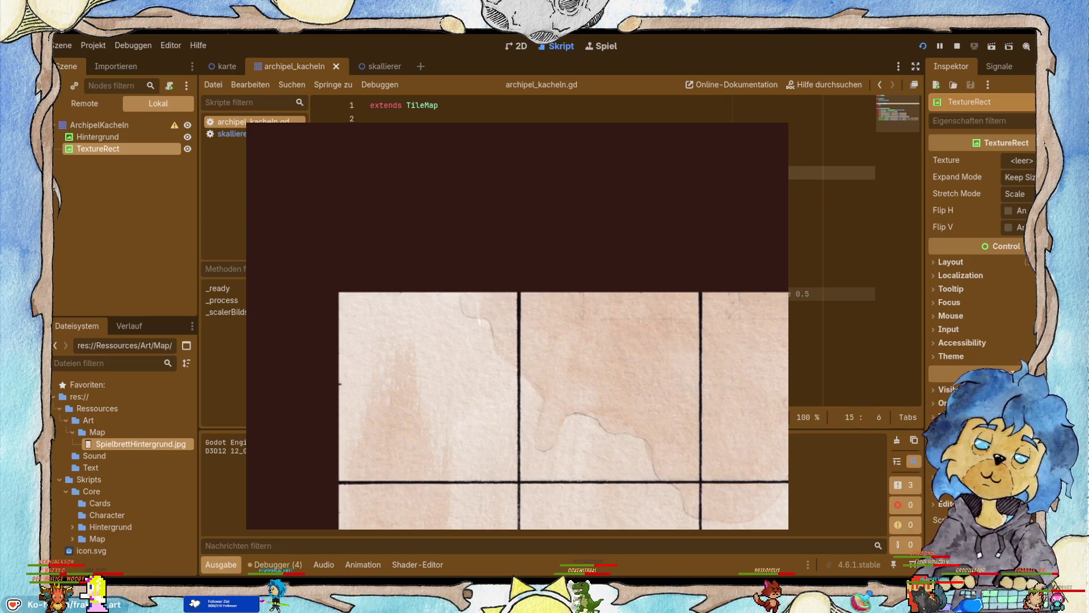
Stop the game, expand the TextureRect's Layout properties, save, and run again.
left_click(957, 46)
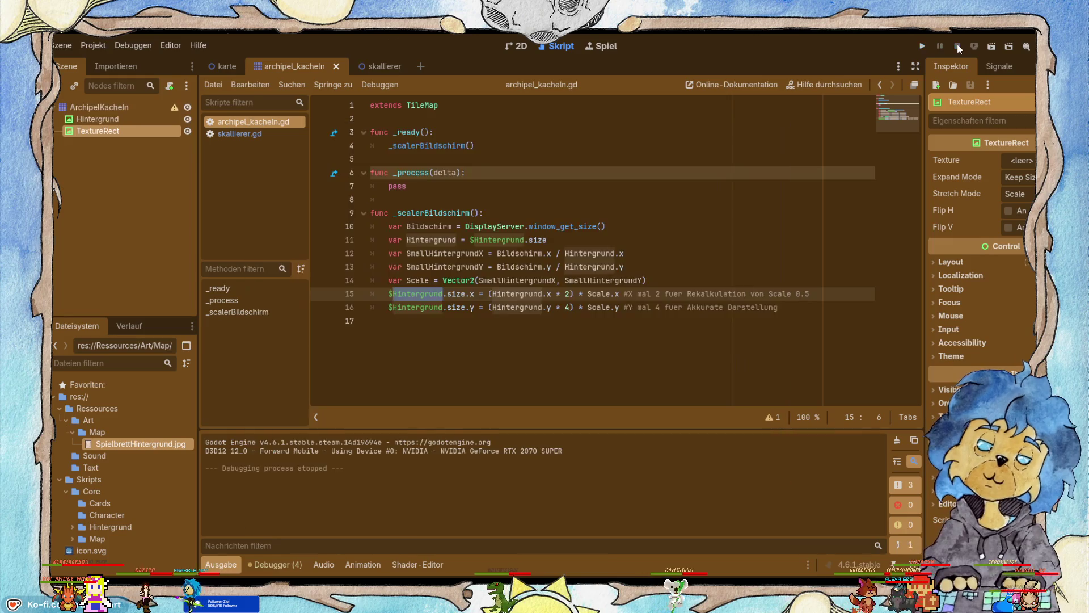
left_click(950, 262)
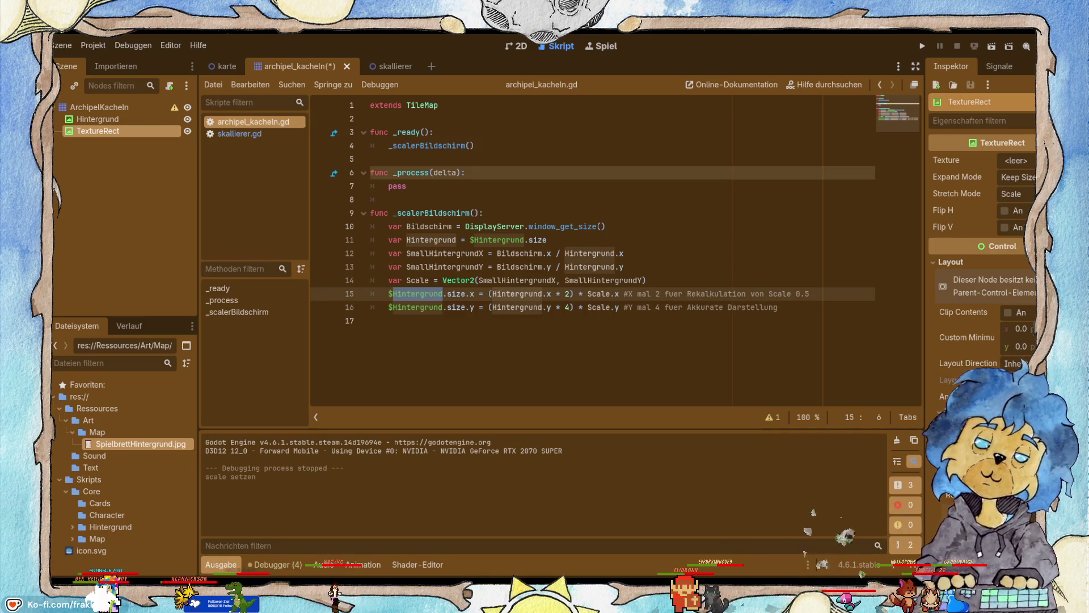
key("ctrl+s")
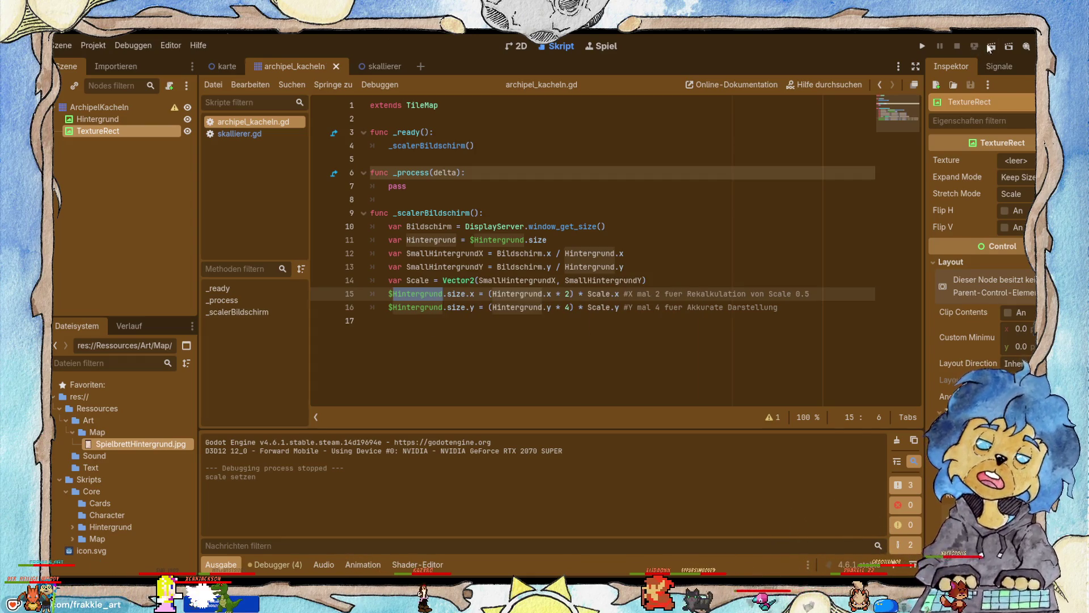
left_click(922, 46)
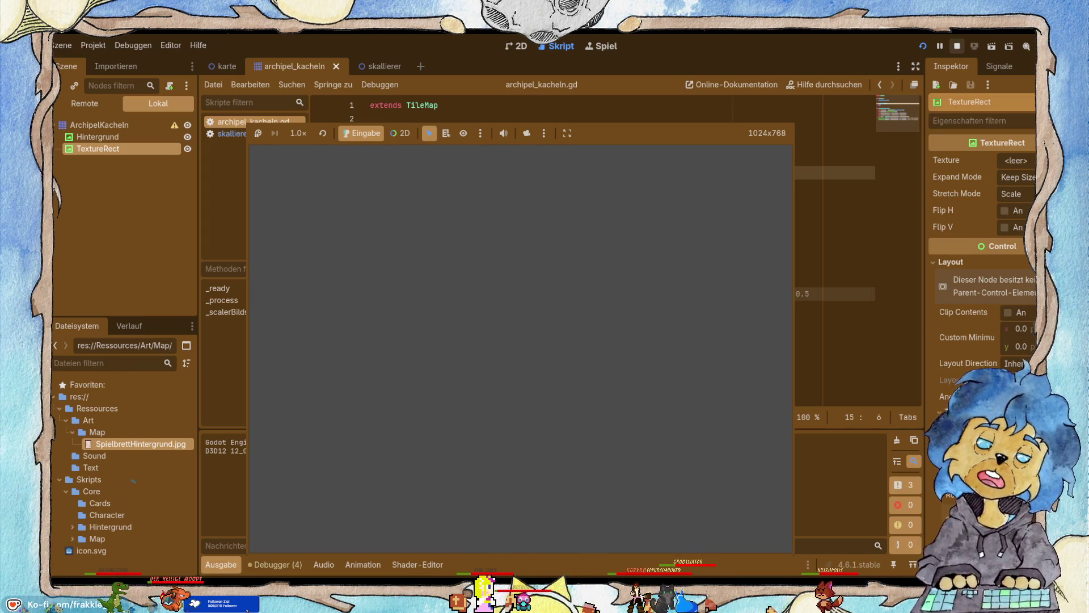
Stop the game, expand Hintergrund's Layout properties, and run the game once more.
key("F8")
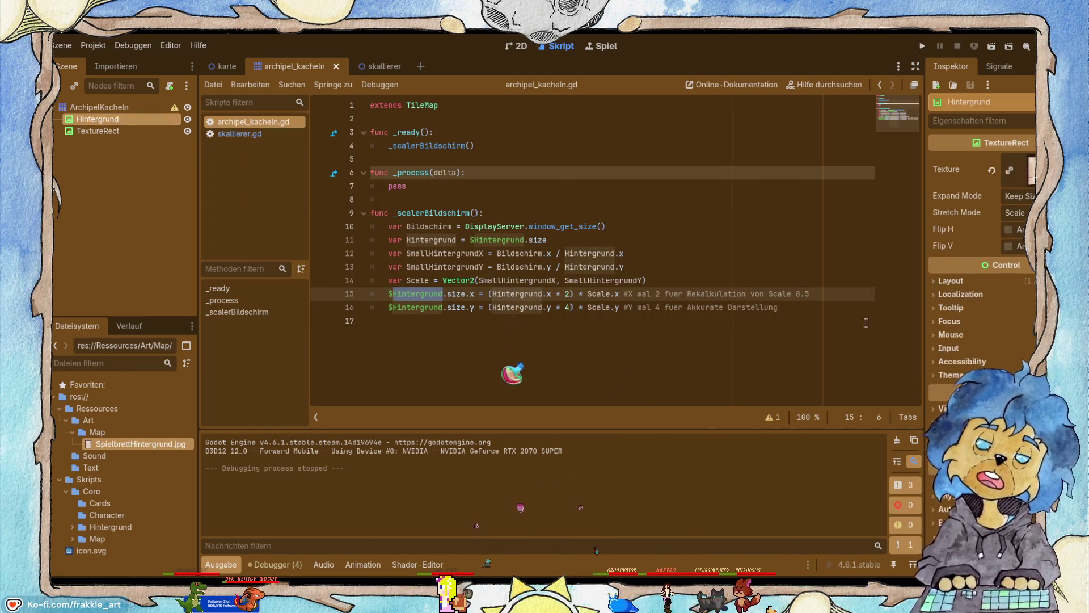
left_click(953, 281)
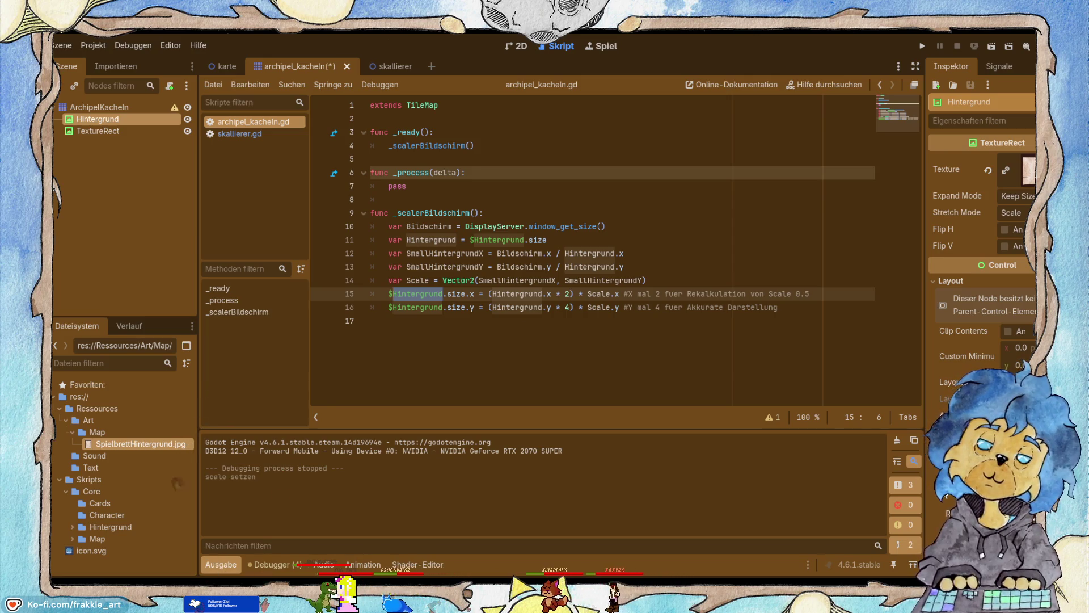
left_click(919, 44)
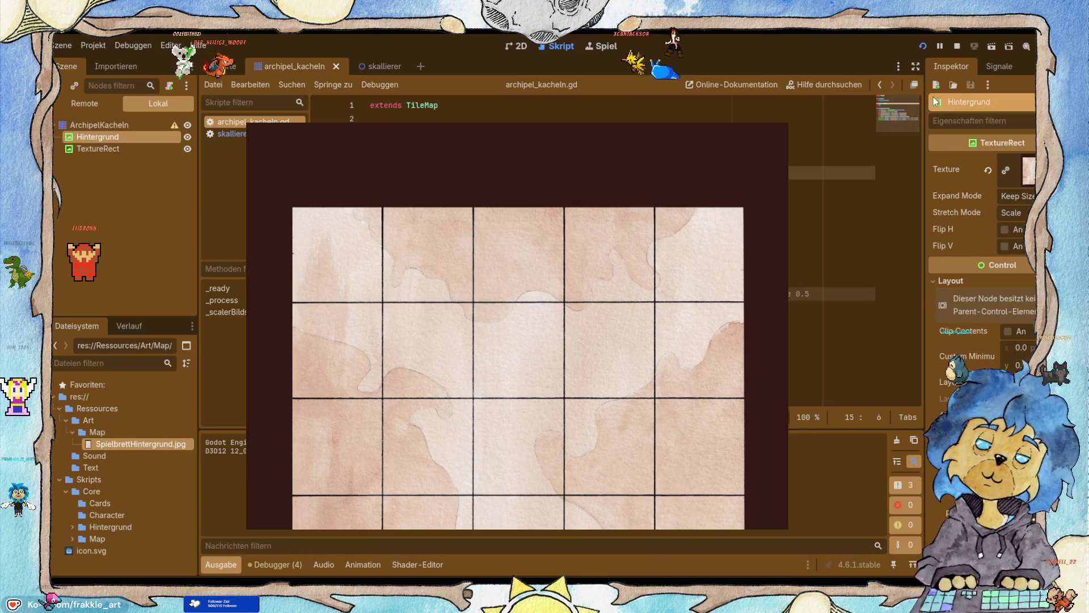
Stop the game after checking how the tiled board background fills the window.
left_click(957, 45)
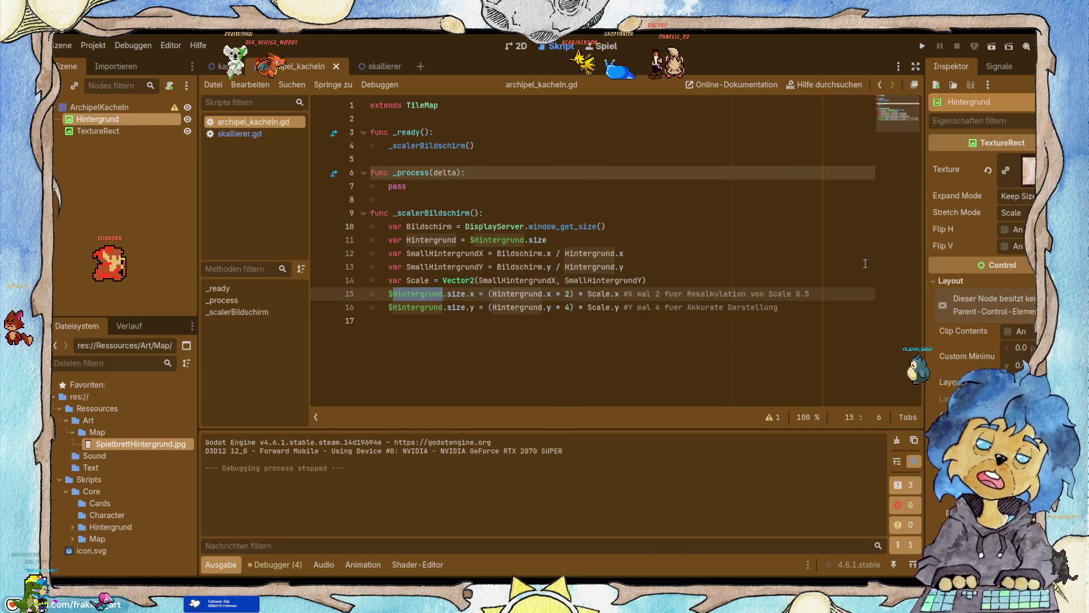
Rename the second TextureRect to 'Rand', save the scene, and switch to Photoshop Elements.
left_click(115, 133)
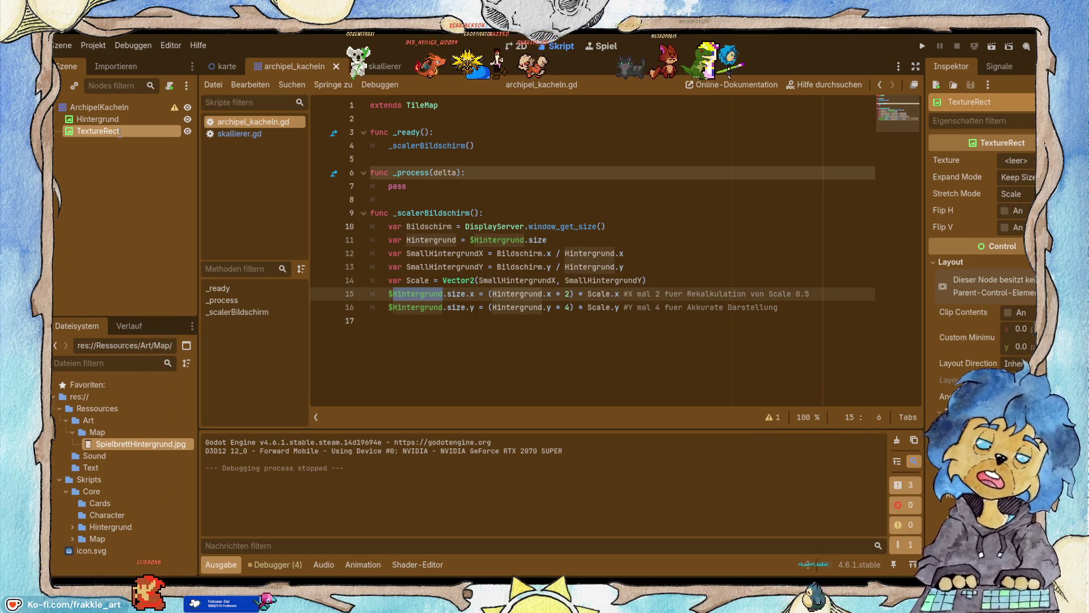
type("Rand")
key("Return")
key("ctrl+s")
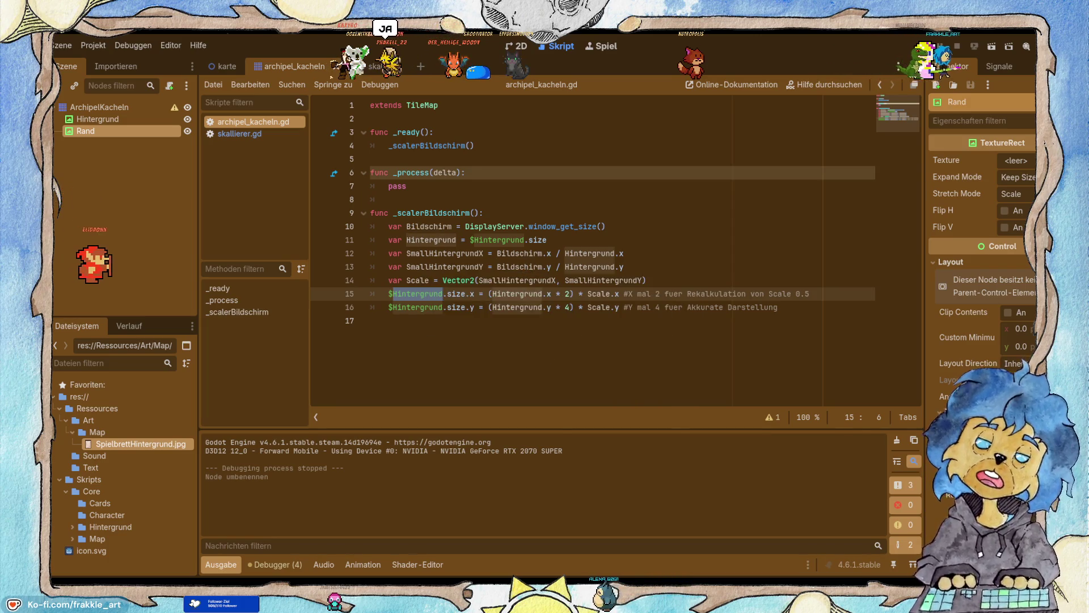
key("alt+Tab")
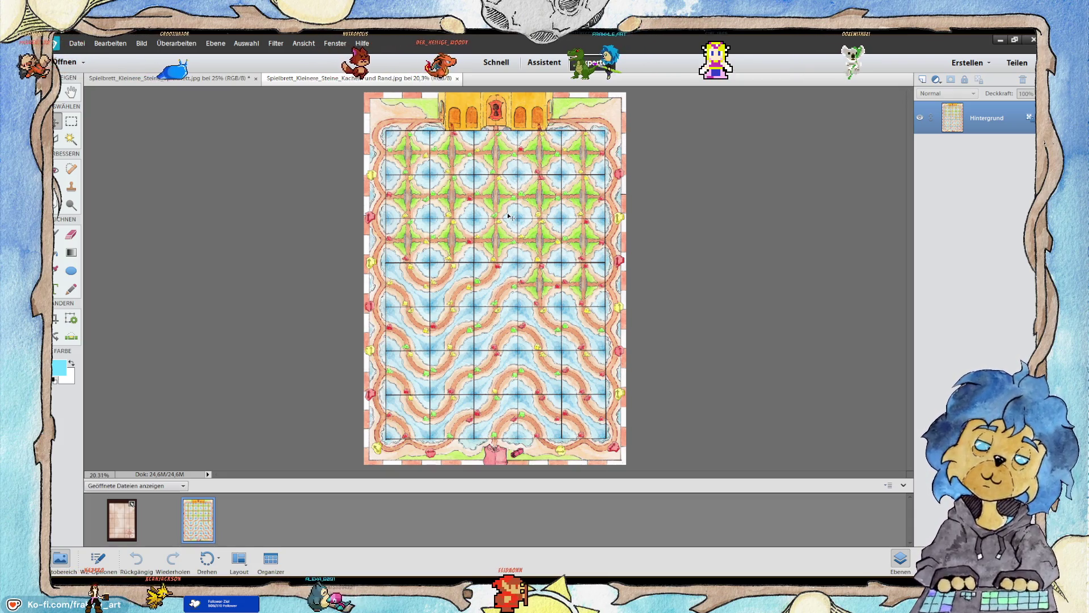
Zoom the board image to 100% to see its watercolour tiles up close.
scroll(509, 217, "up", 2)
scroll(487, 255, "down", 3)
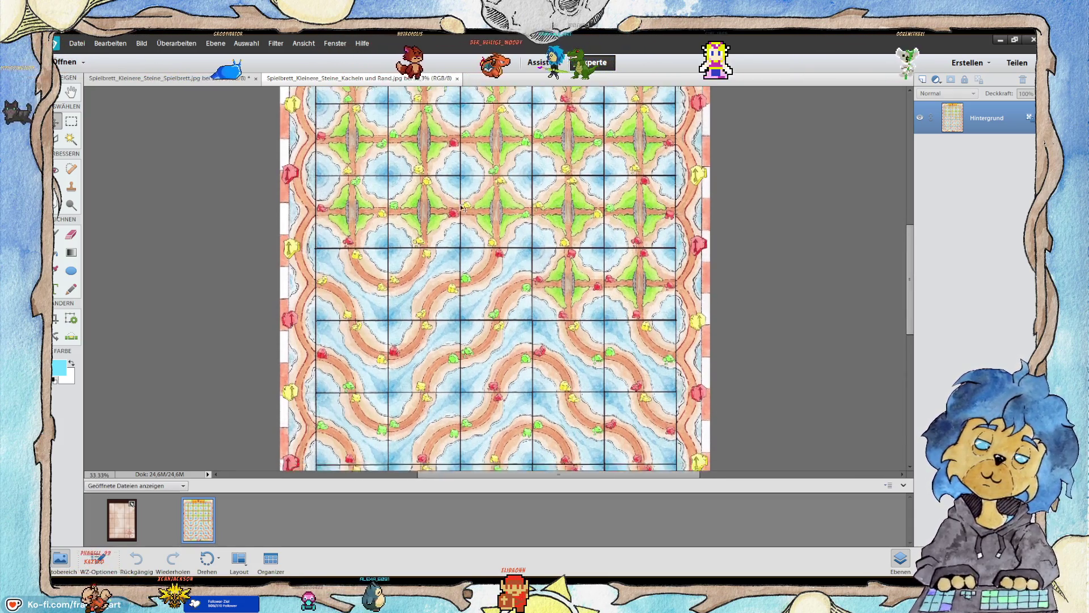
scroll(476, 283, "up", 8)
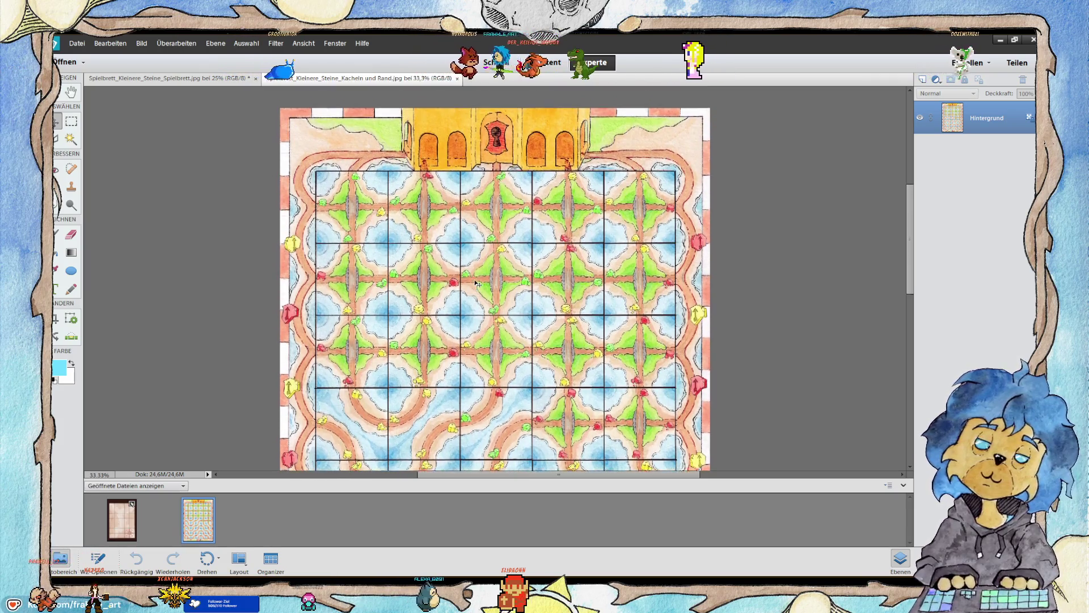
scroll(392, 283, "up", 3)
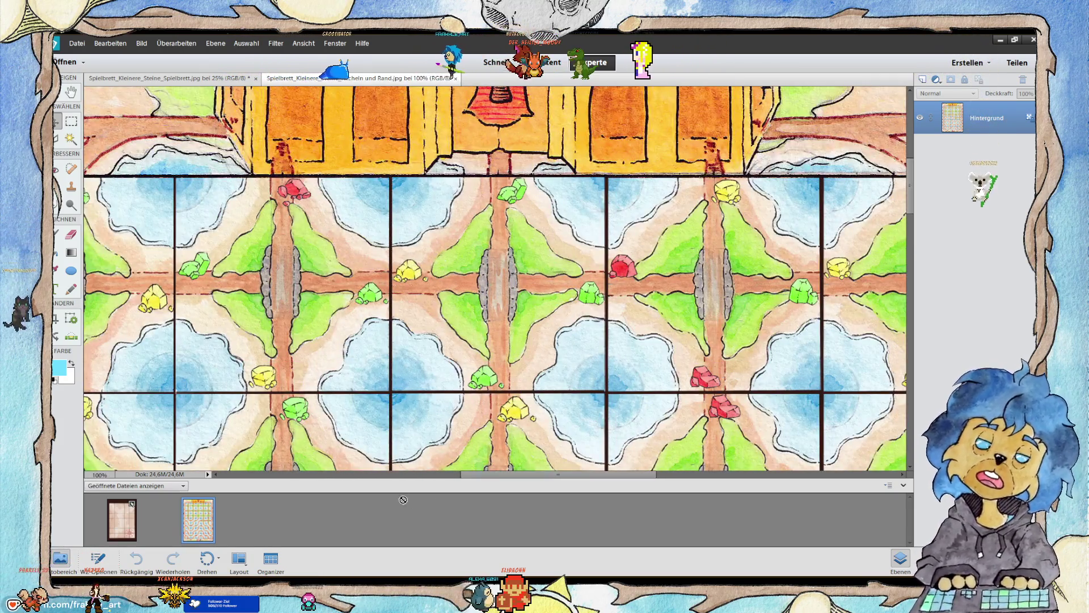
scroll(500, 481, "left", 5)
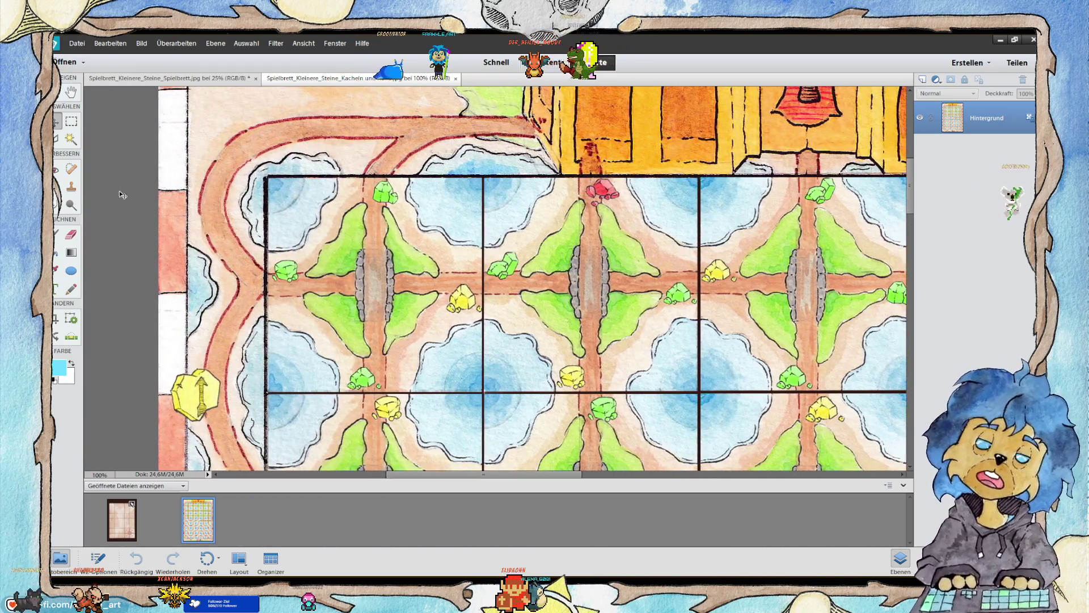
Select the Rectangular Marquee tool and pan down and right across the board's tiles and grid lines.
left_click(72, 123)
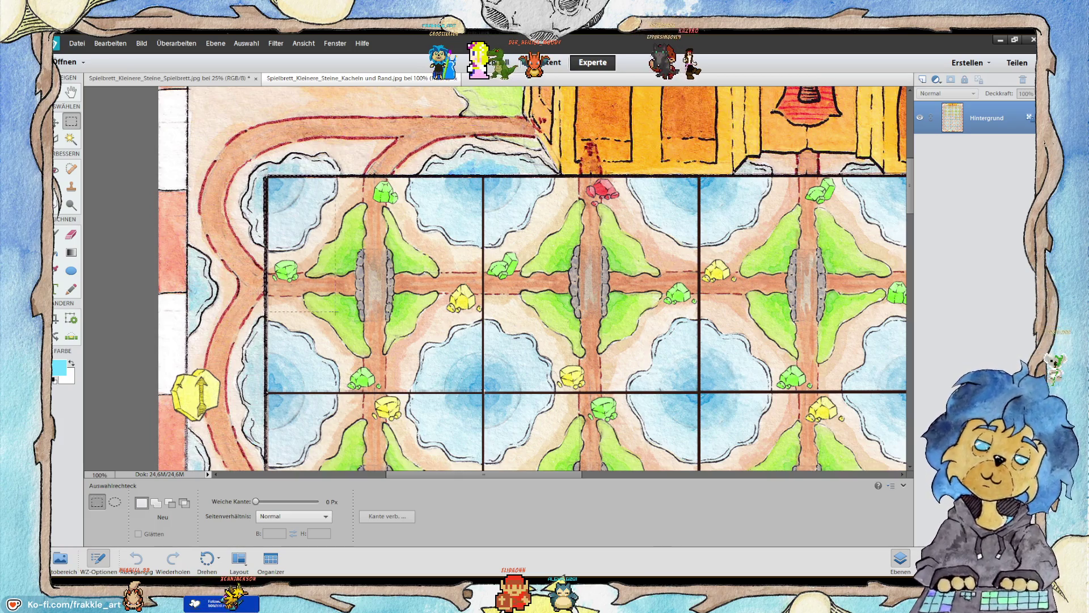
scroll(496, 278, "down", 3)
scroll(496, 278, "right", 3)
scroll(496, 279, "down", 5)
scroll(496, 278, "right", 3)
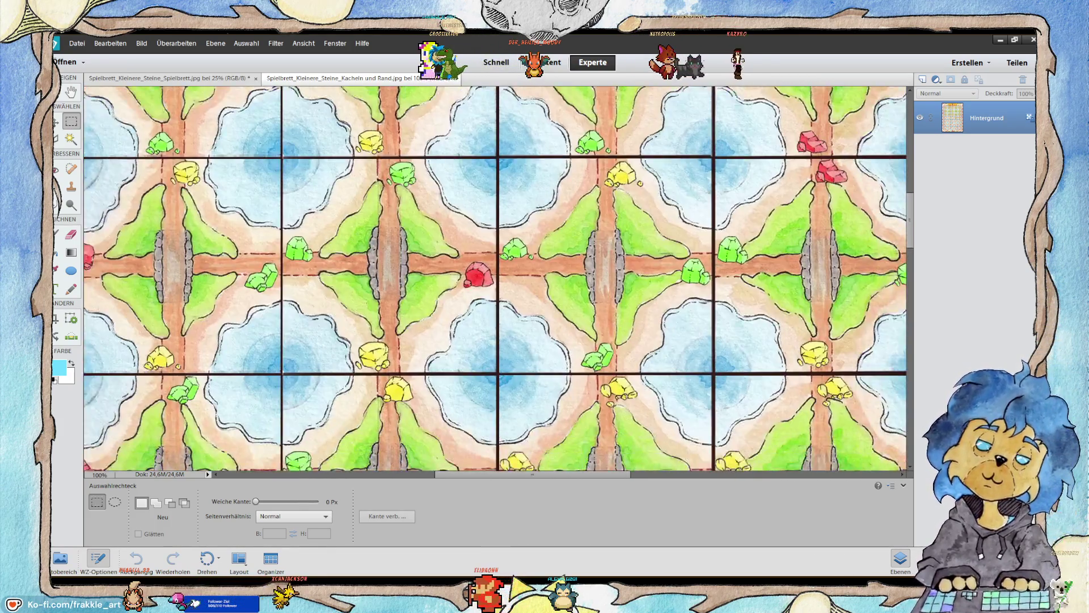
scroll(496, 278, "down", 5)
scroll(496, 278, "right", 5)
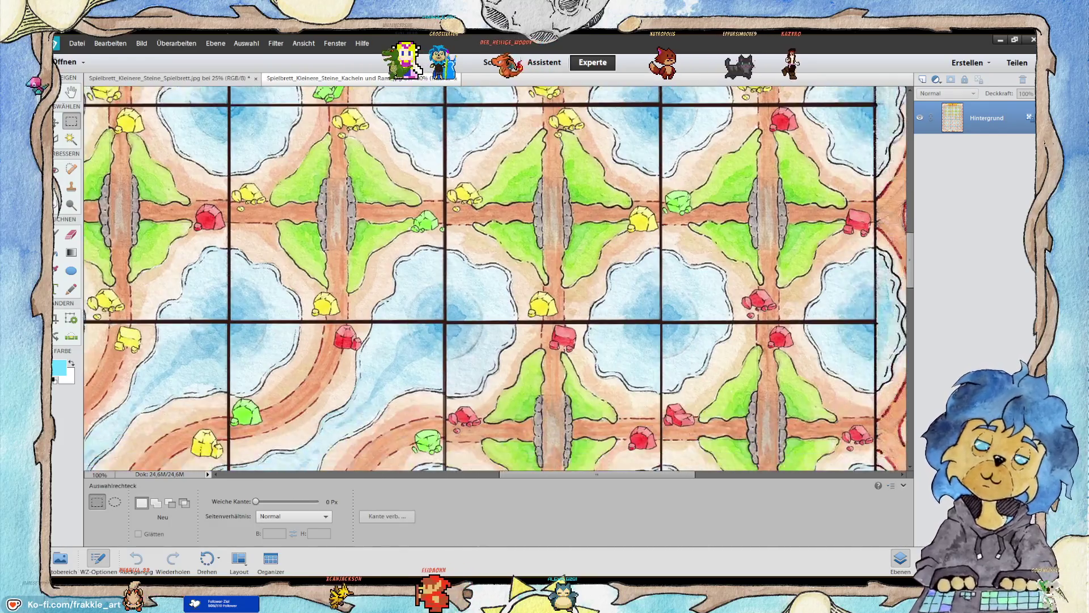
scroll(459, 279, "down", 5)
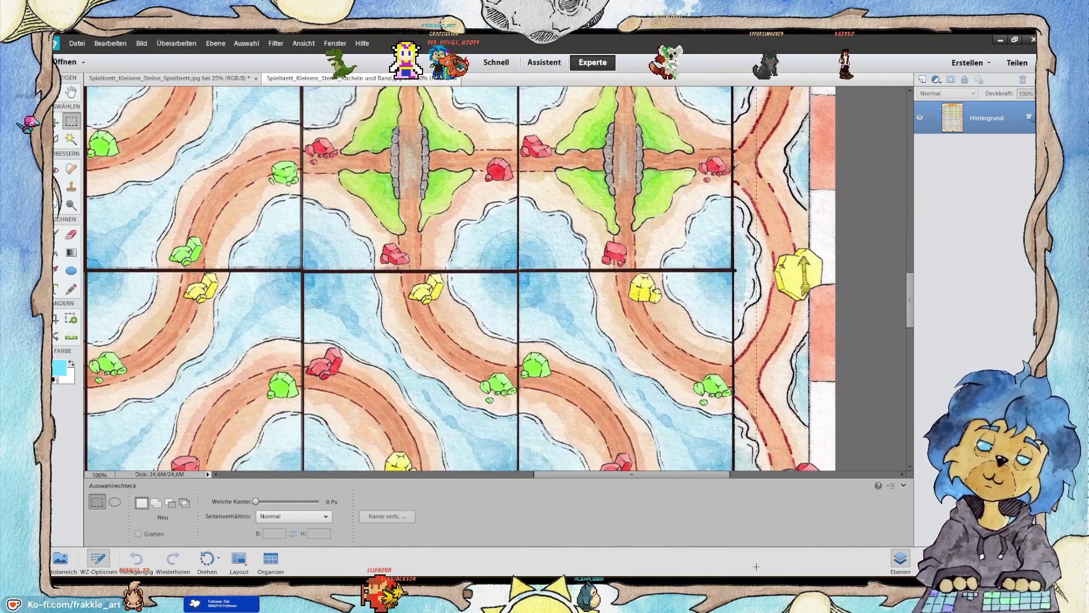
scroll(460, 279, "down", 5)
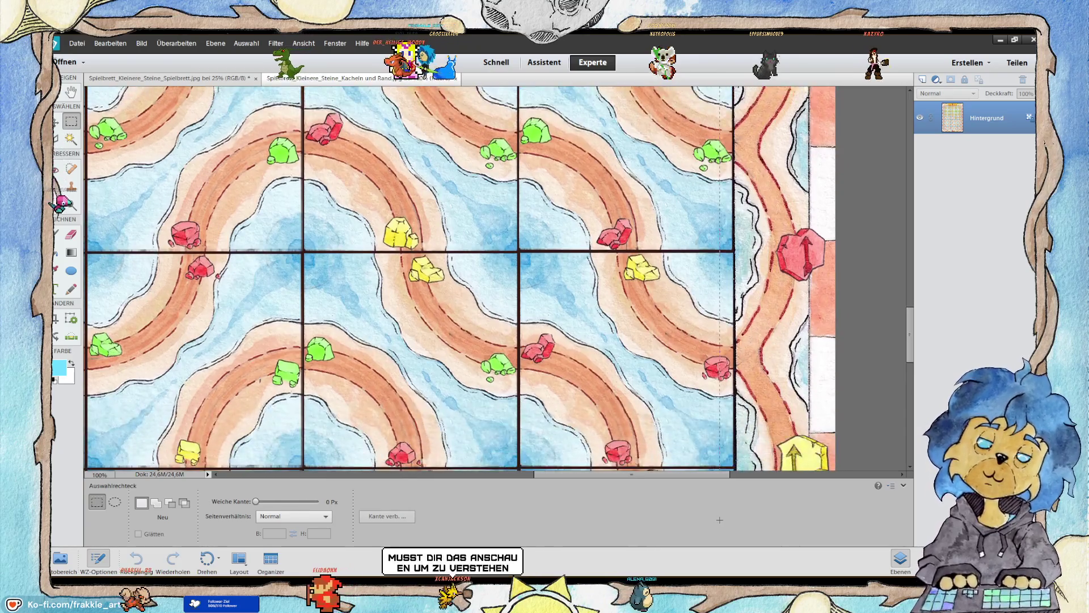
scroll(460, 278, "down", 3)
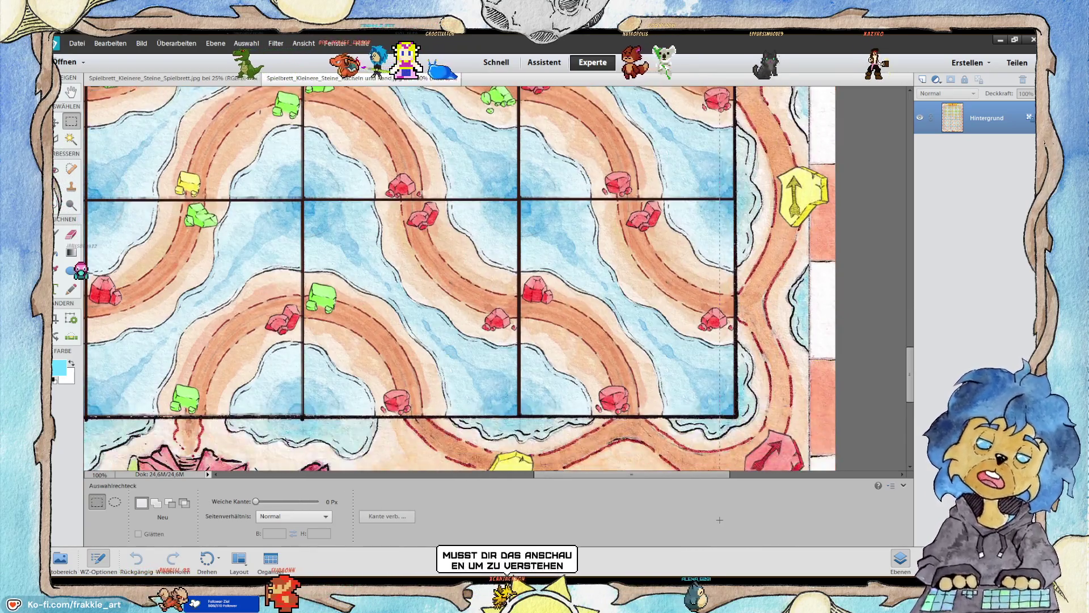